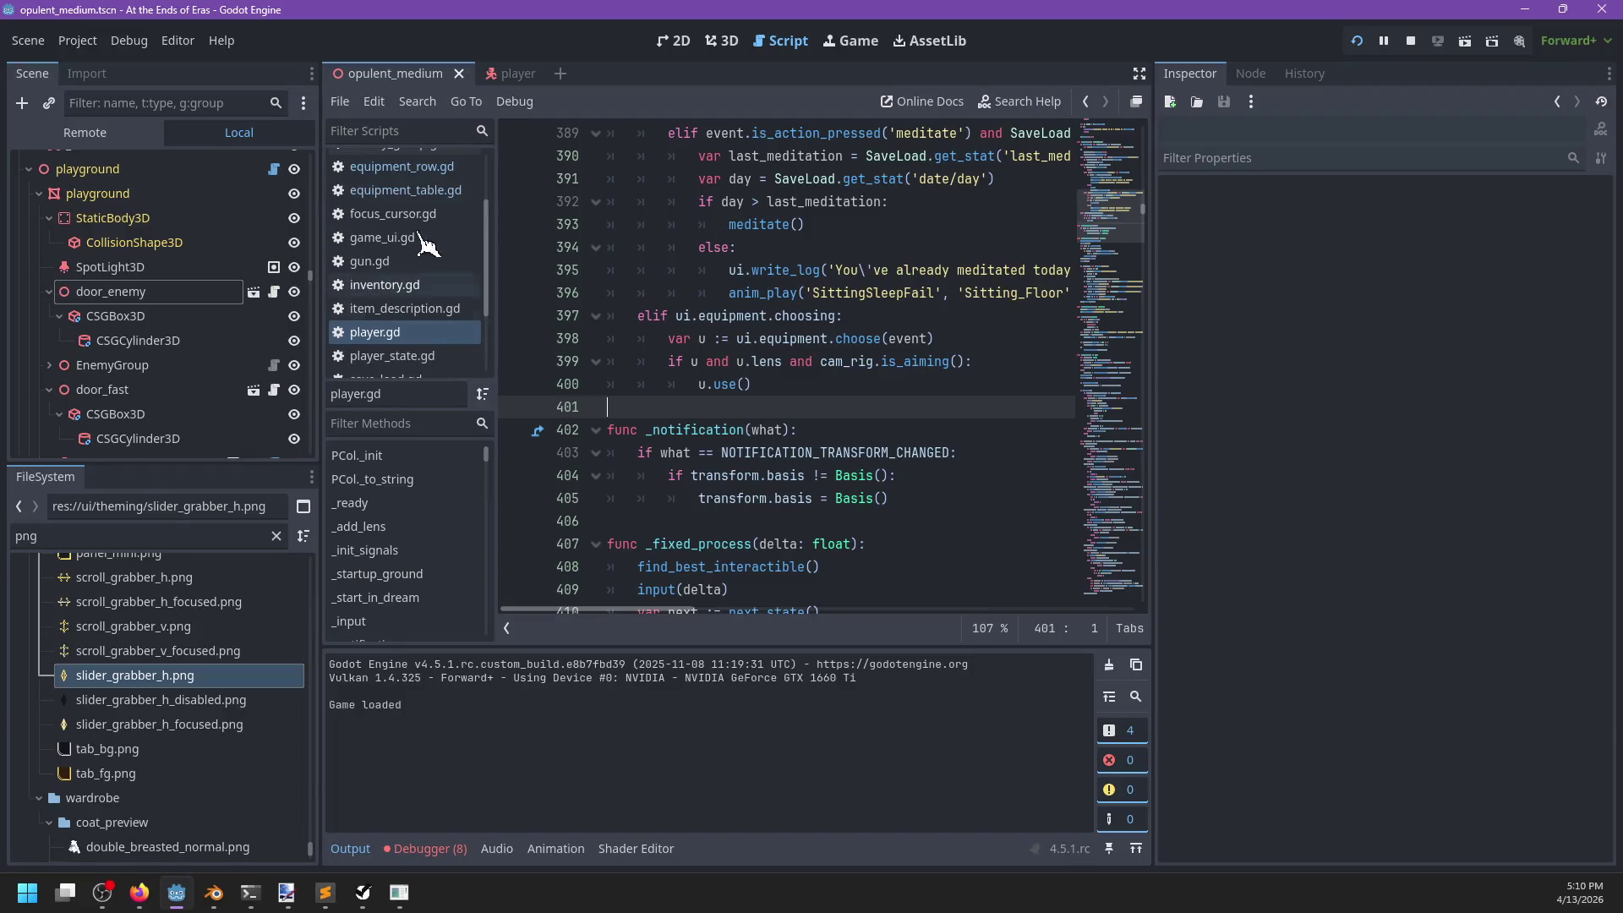
Open equipment_table.gd, then equipment_row.gd, and review its _select, focus and preview functions.
left_click(463, 286)
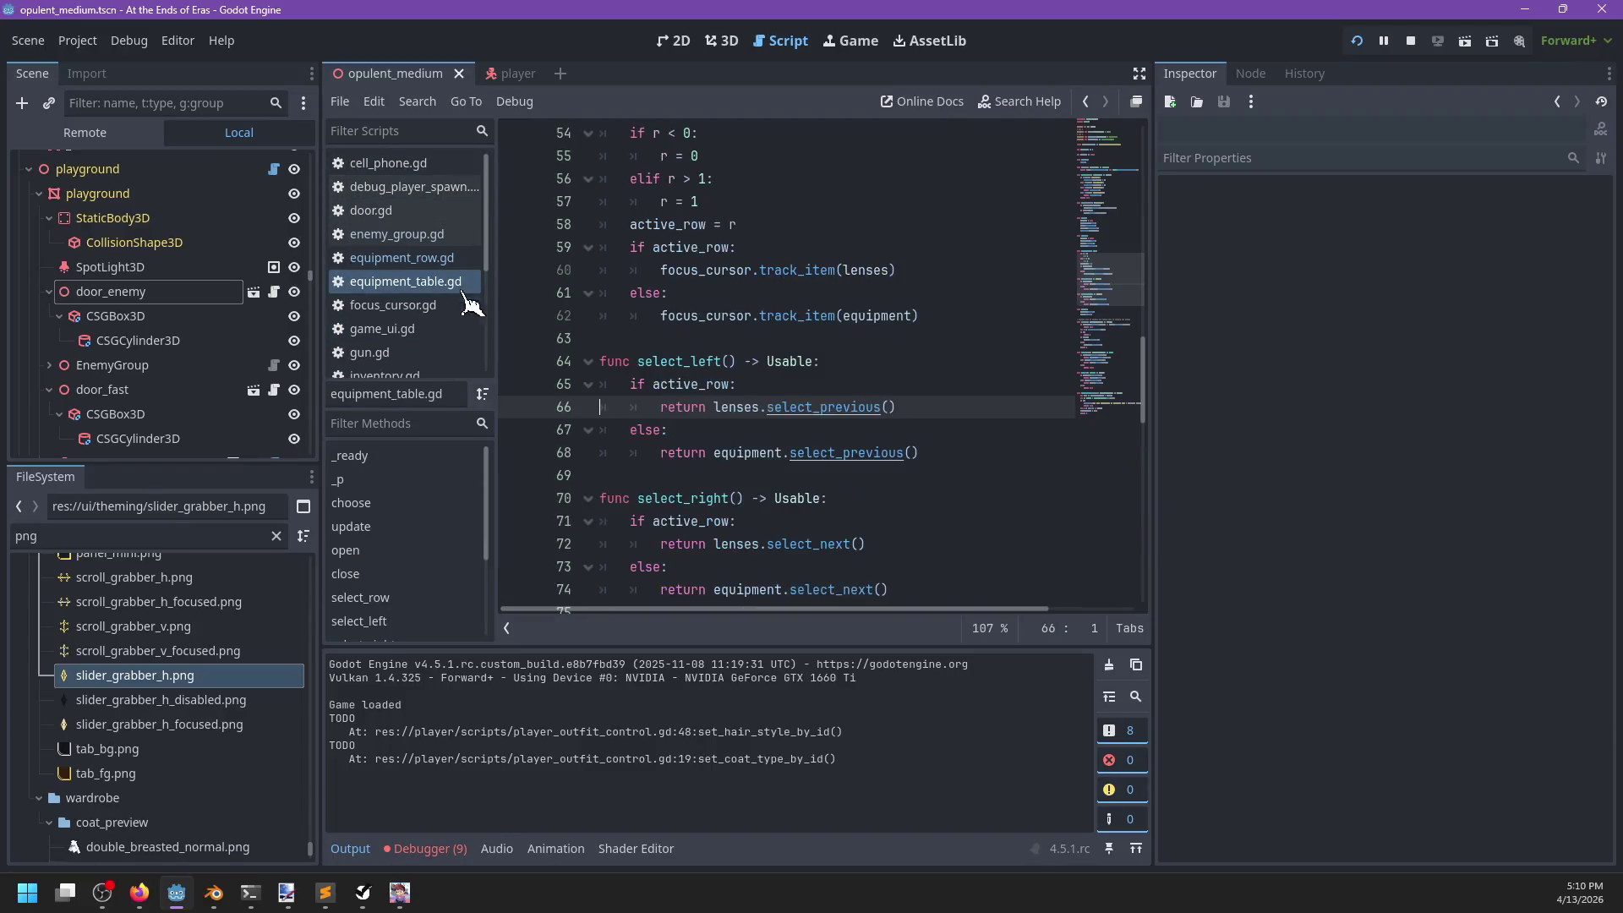
scroll(778, 463, "down", 10)
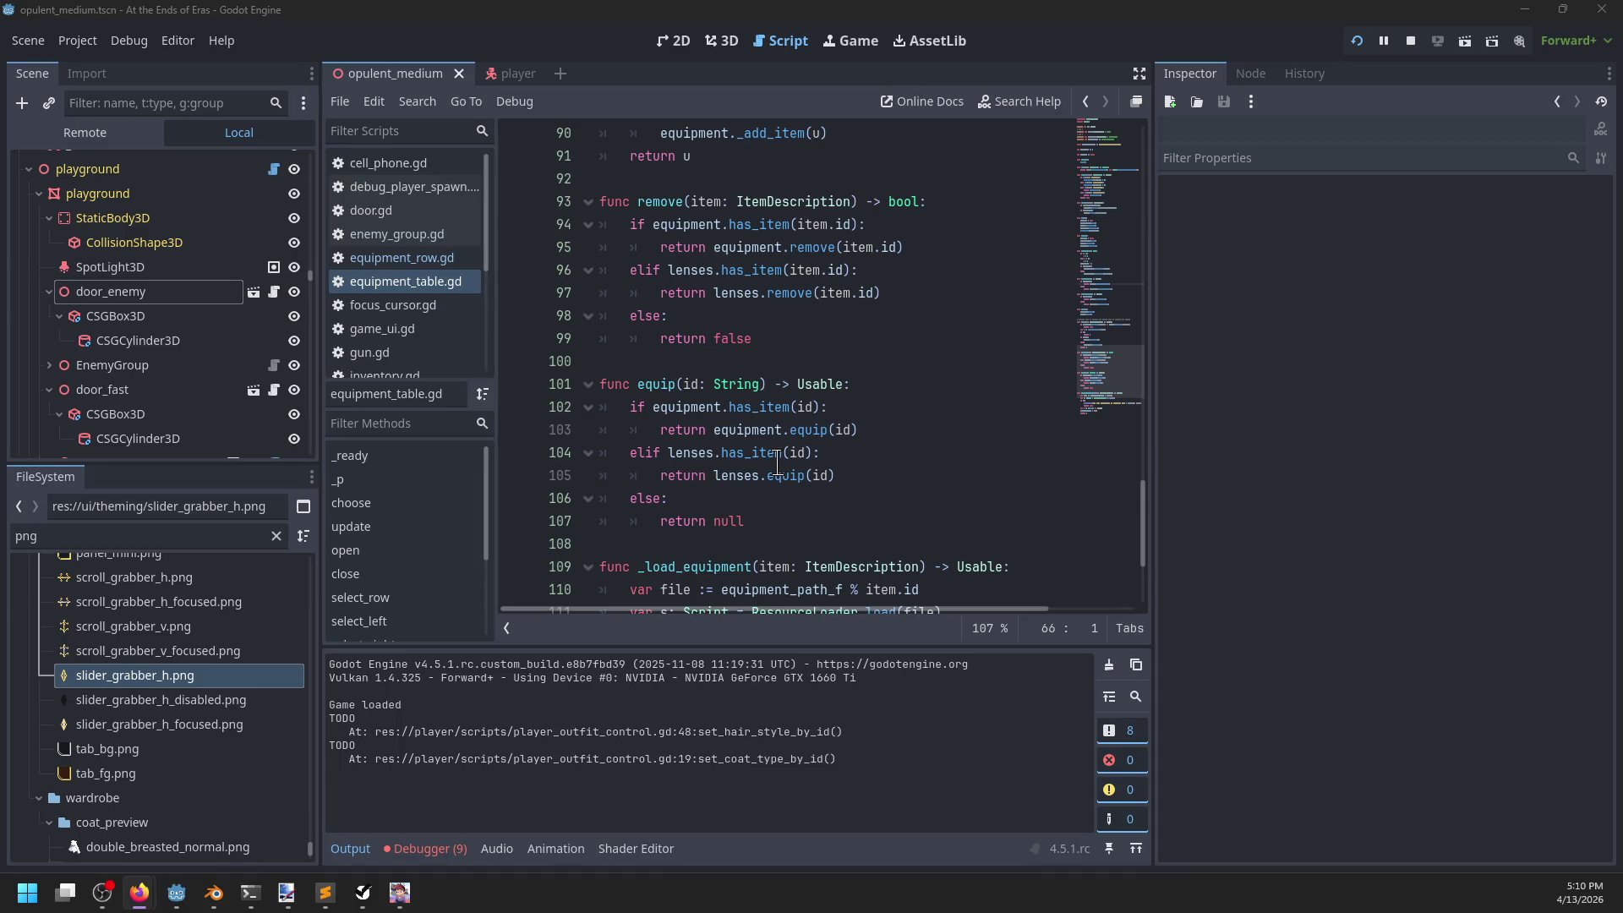
left_click(426, 262)
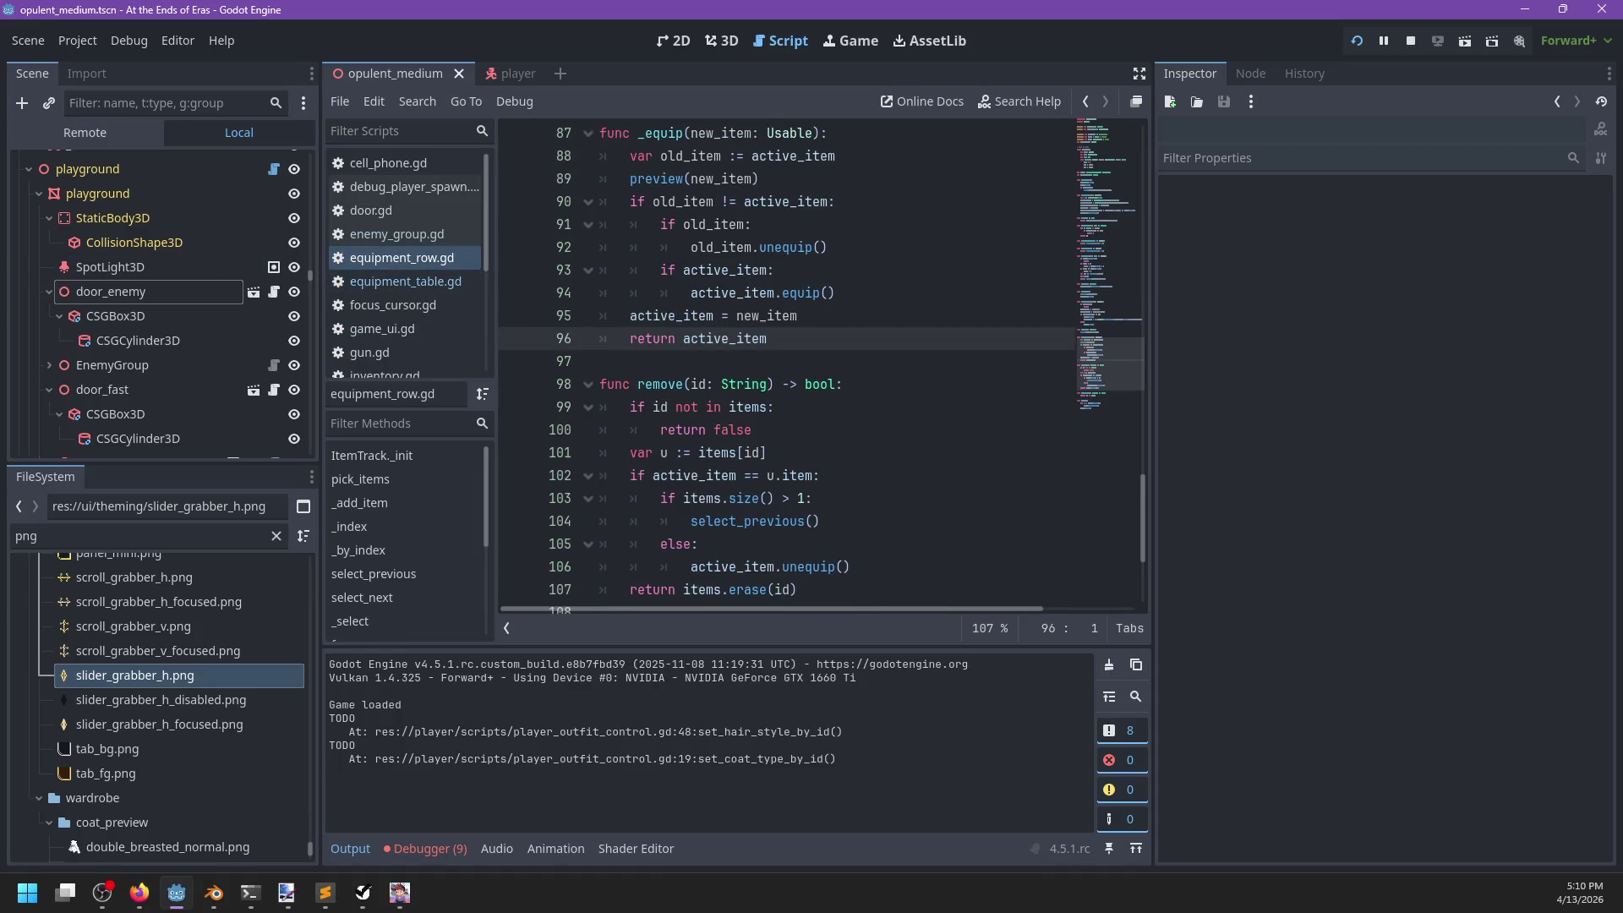
scroll(867, 362, "up", 5)
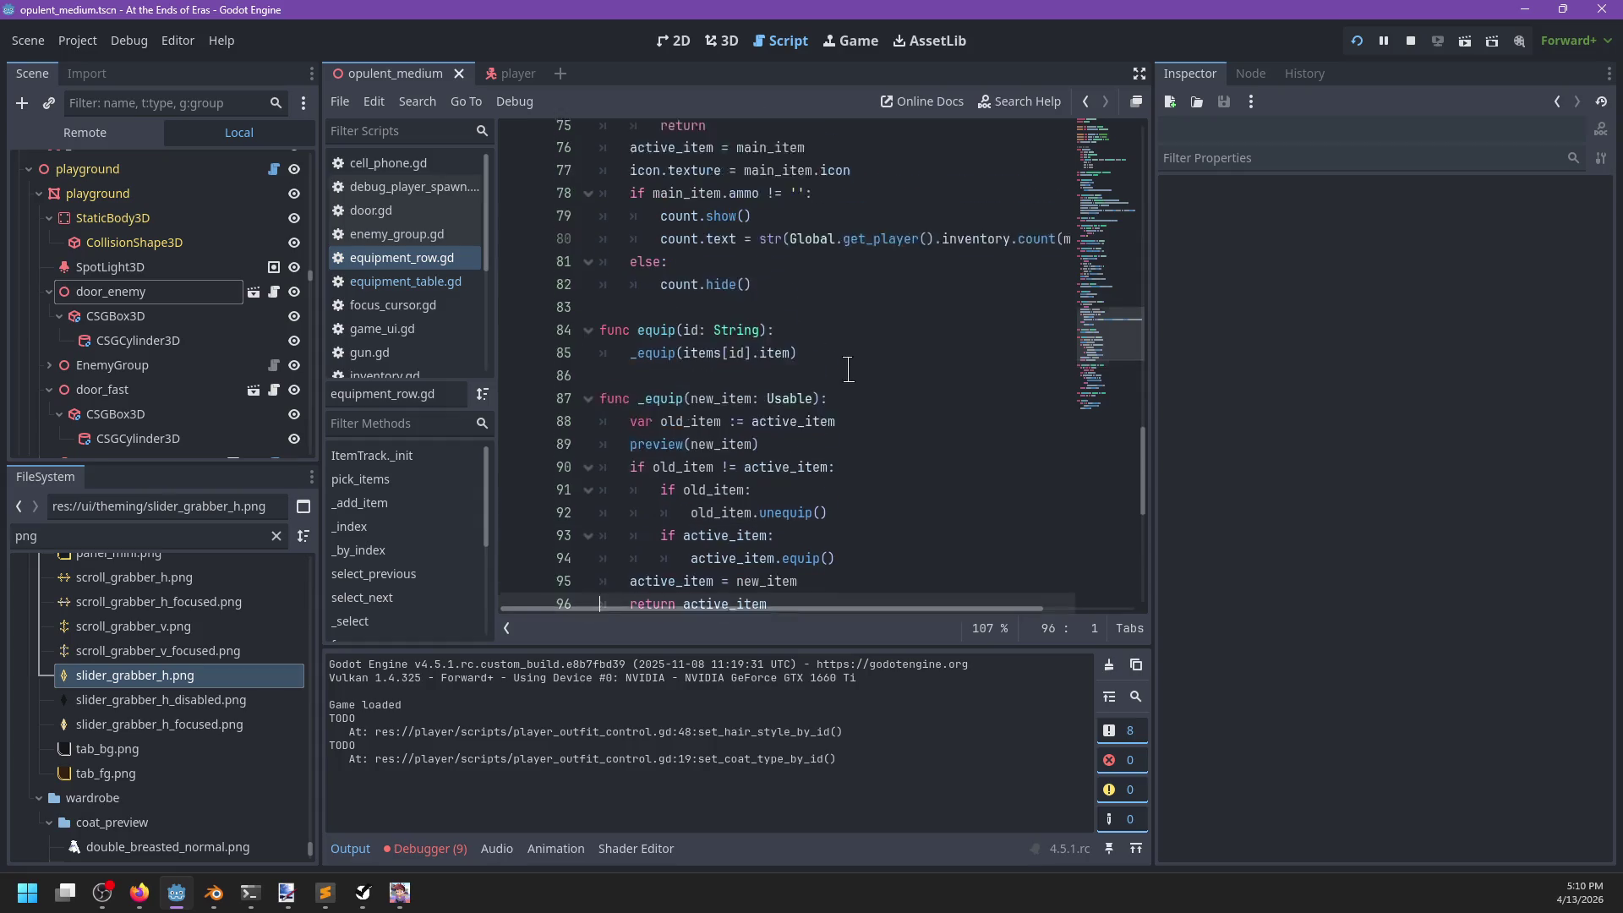
left_click(867, 362)
scroll(867, 361, "down", 9)
scroll(867, 363, "up", 14)
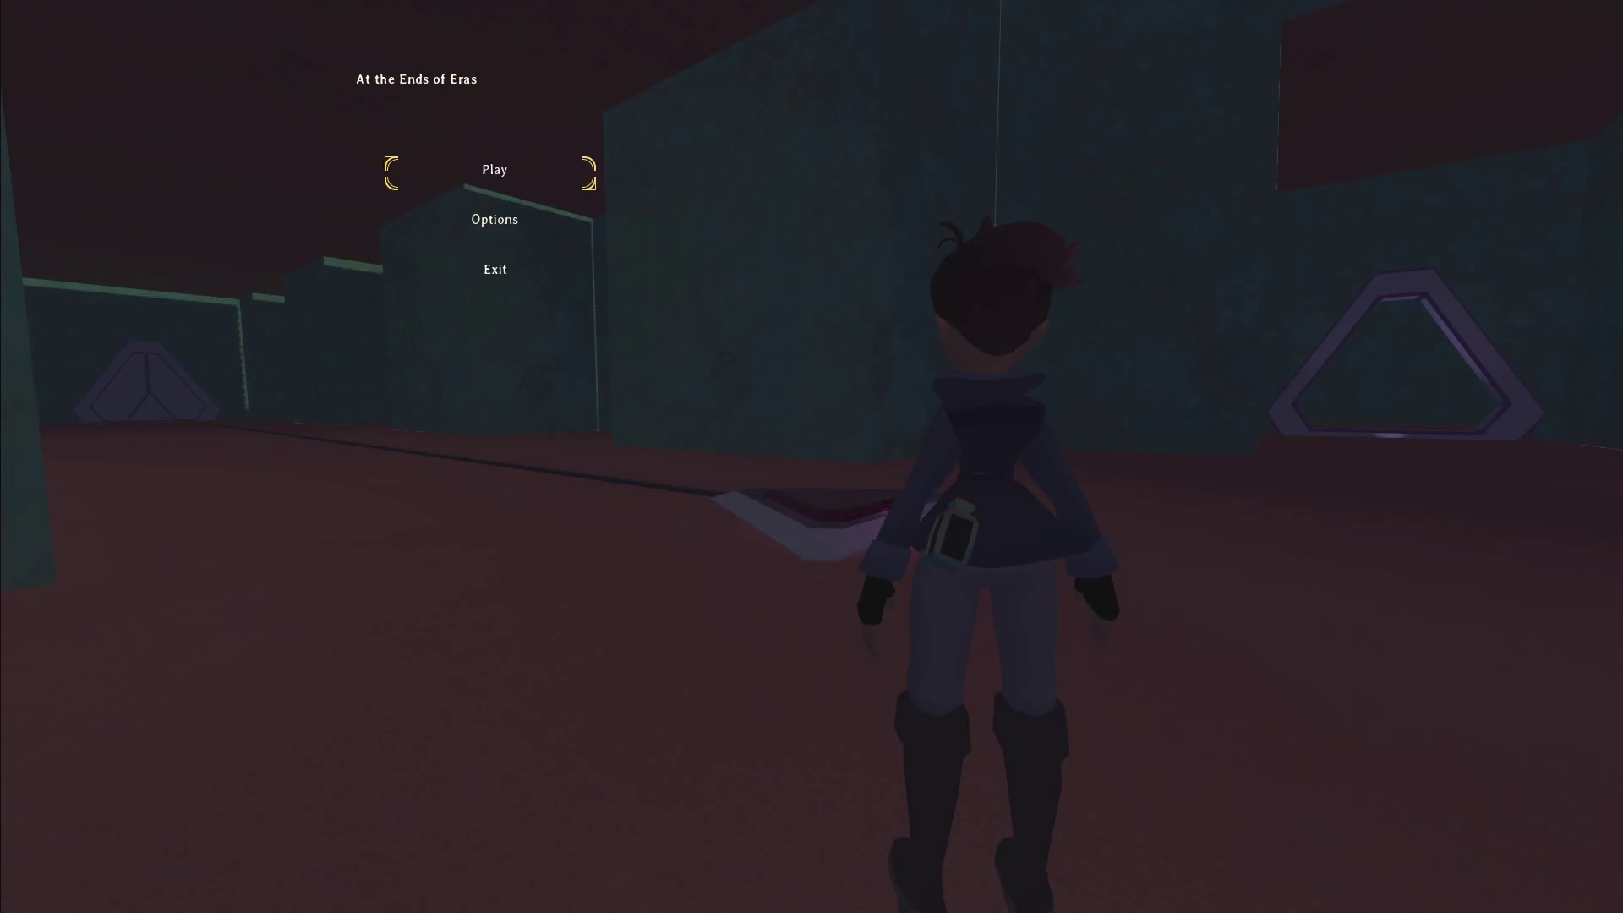
Start play from the title menu and resume past the equipment_row.gd line 56 breakpoint.
key("Return")
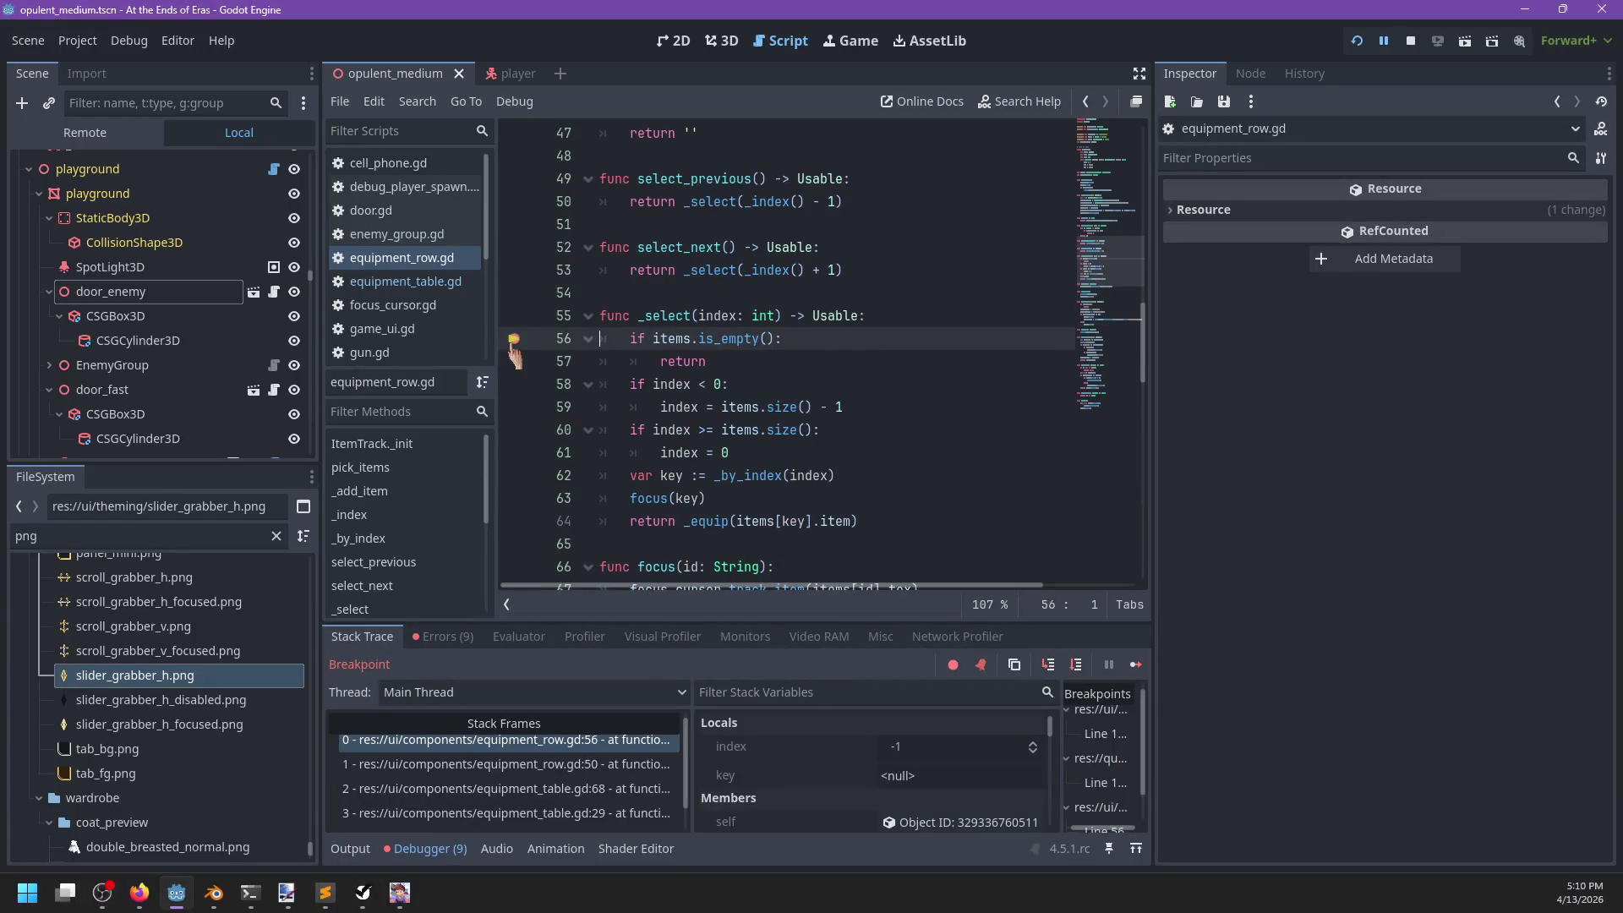
key("F12")
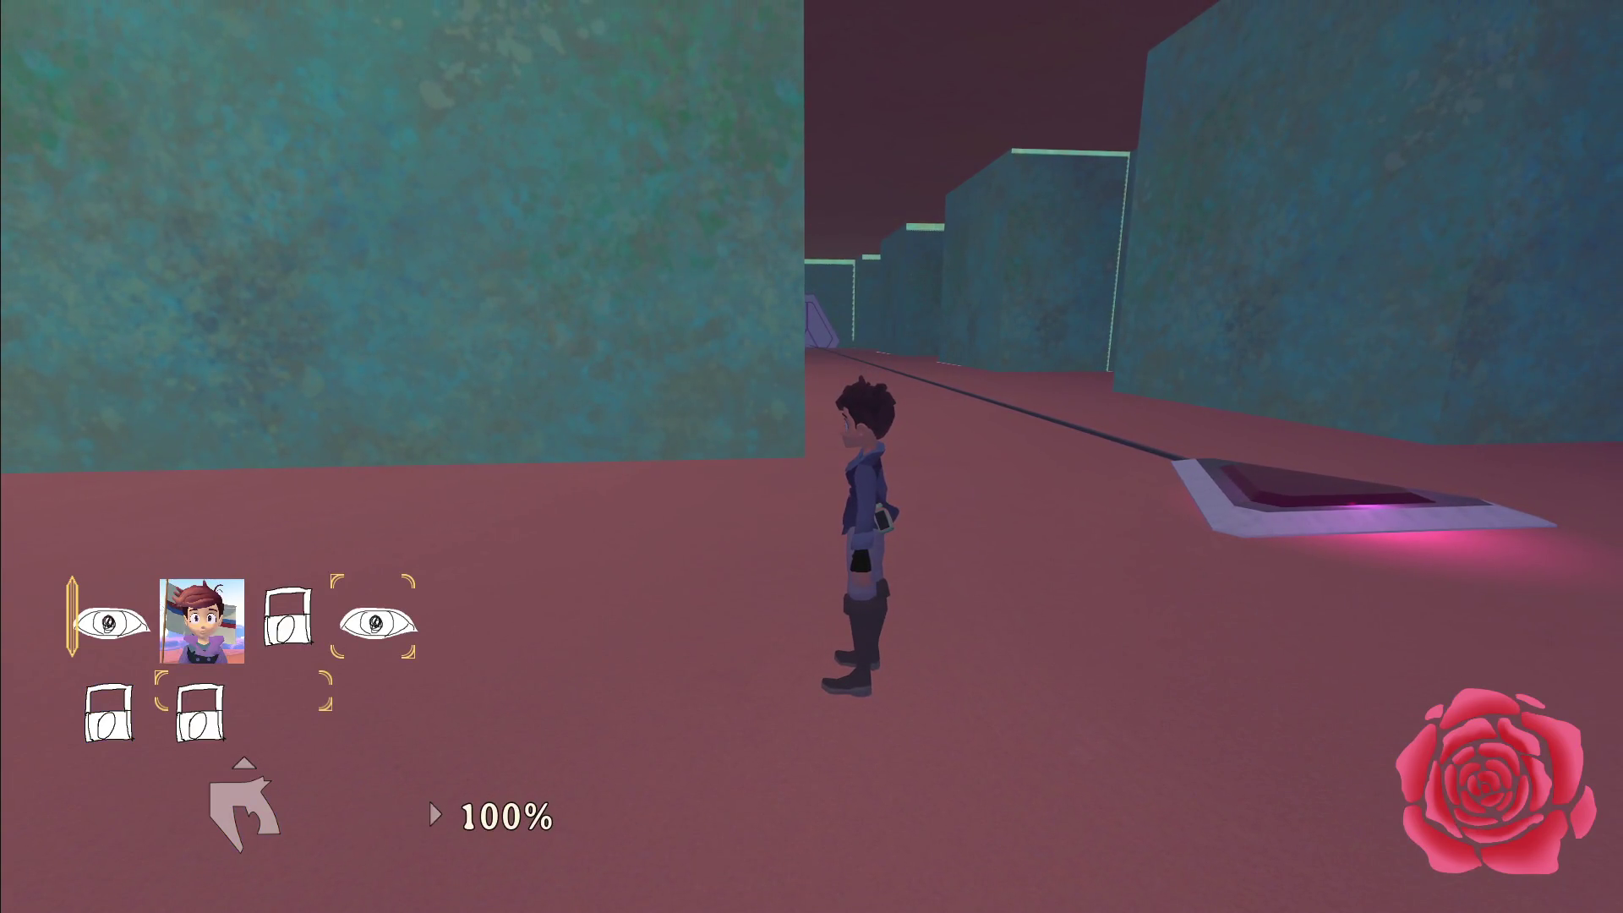
Walk the character down the blue corridor and slow time to watch the meter drain.
key("w")
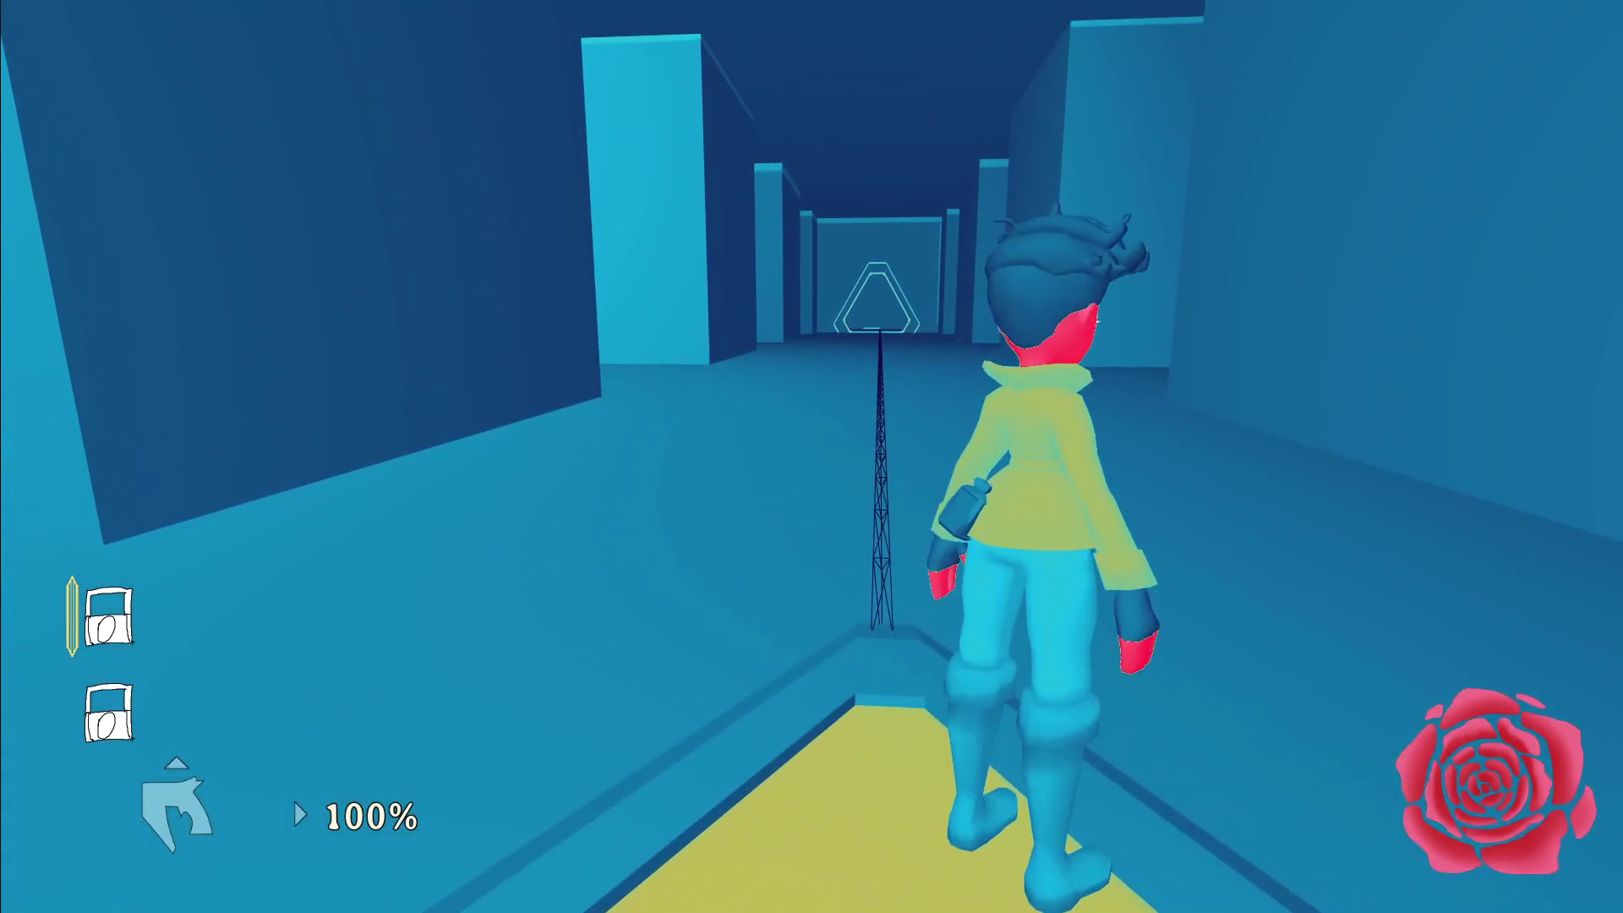
key("shift")
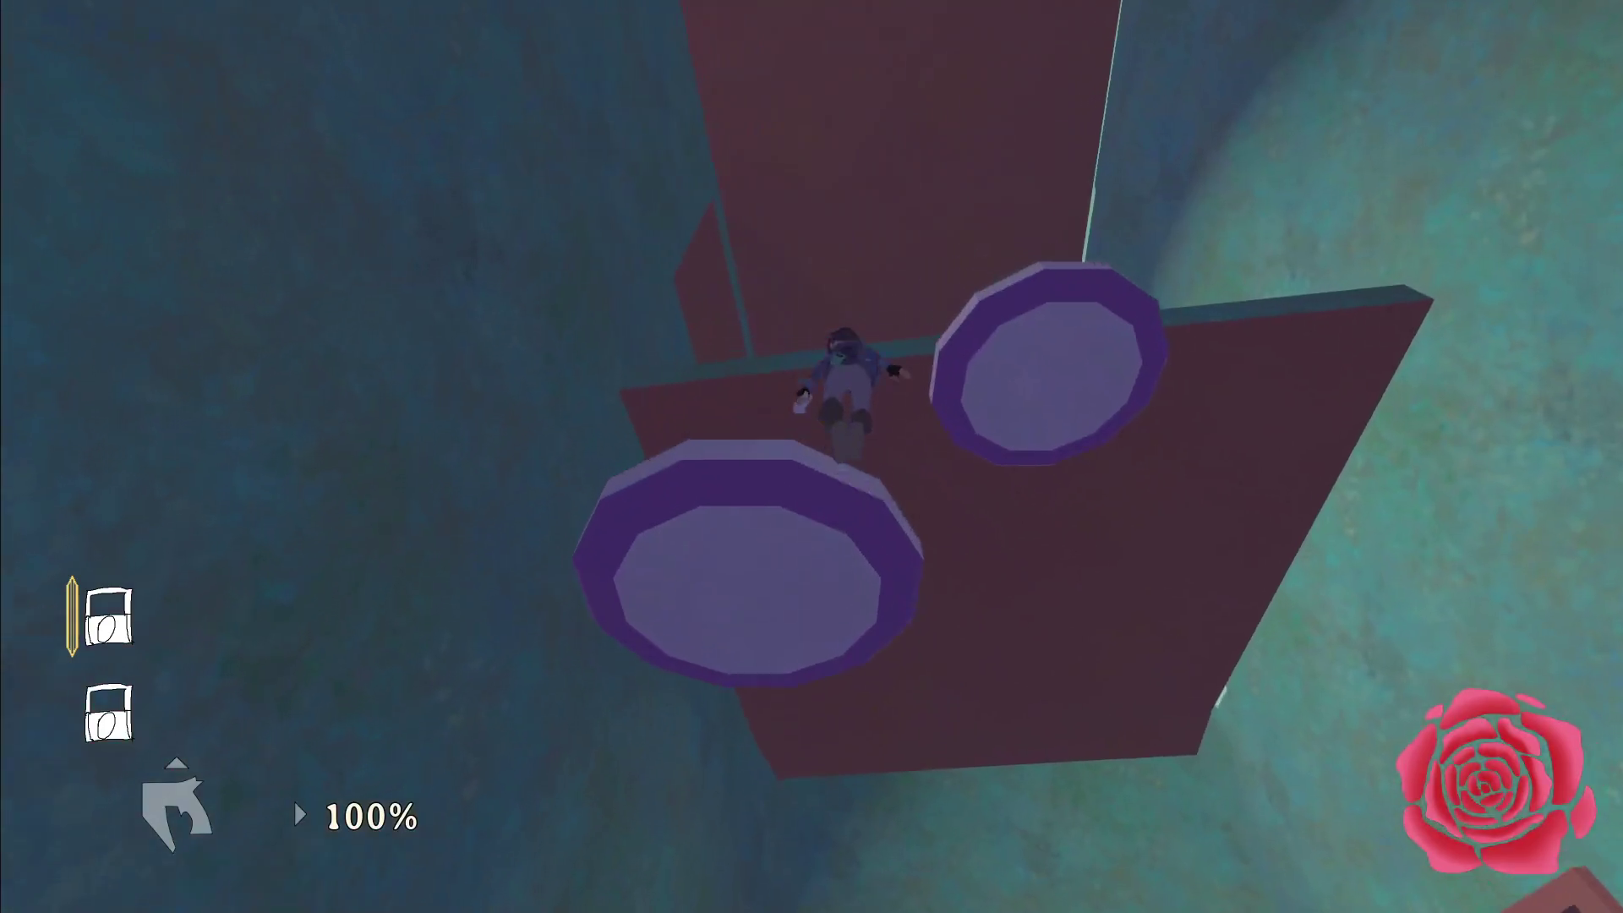
Climb the disc shaft in slow time, aim the pistol's laser sight, scroll items, pause, and stop the game.
key("shift")
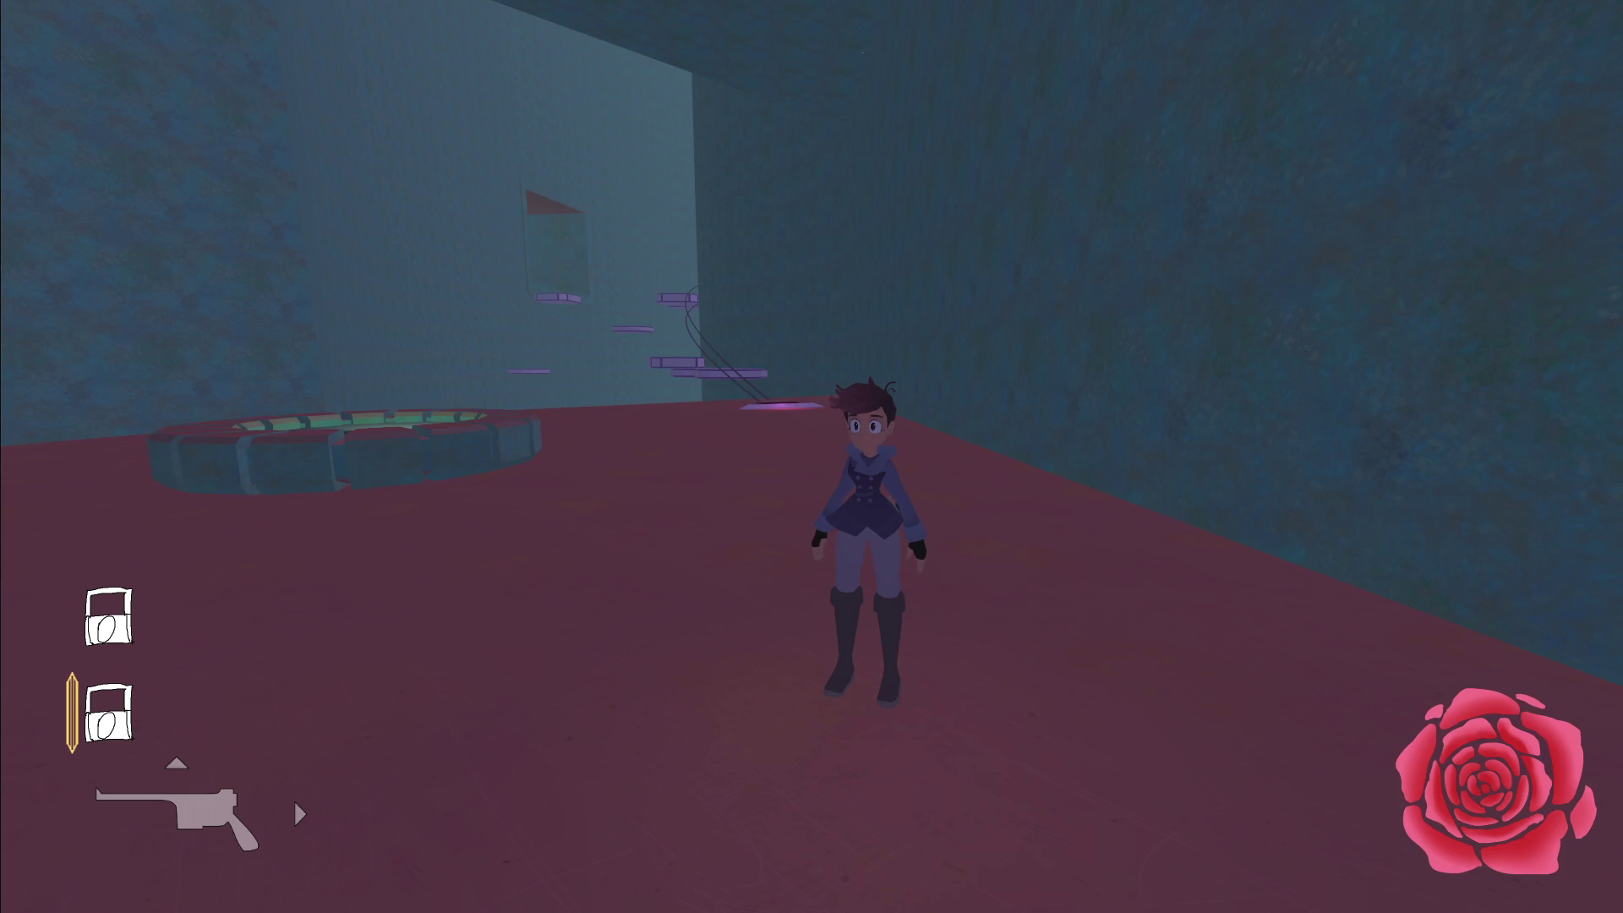
right_click(812, 457)
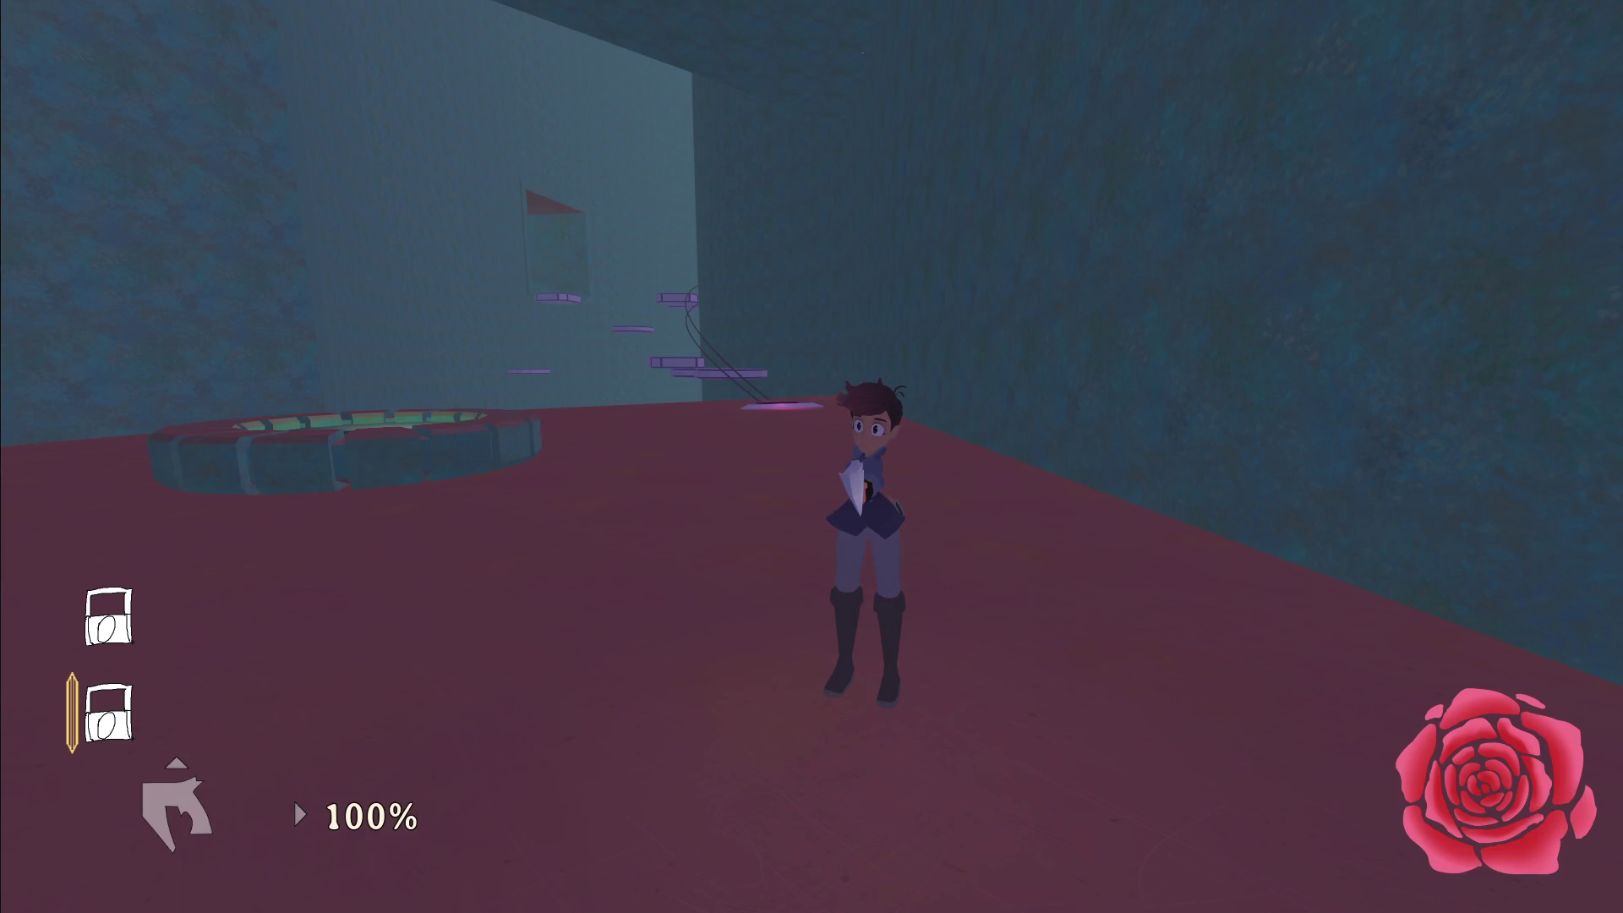
scroll(812, 456, "down", 1)
scroll(811, 456, "up", 1)
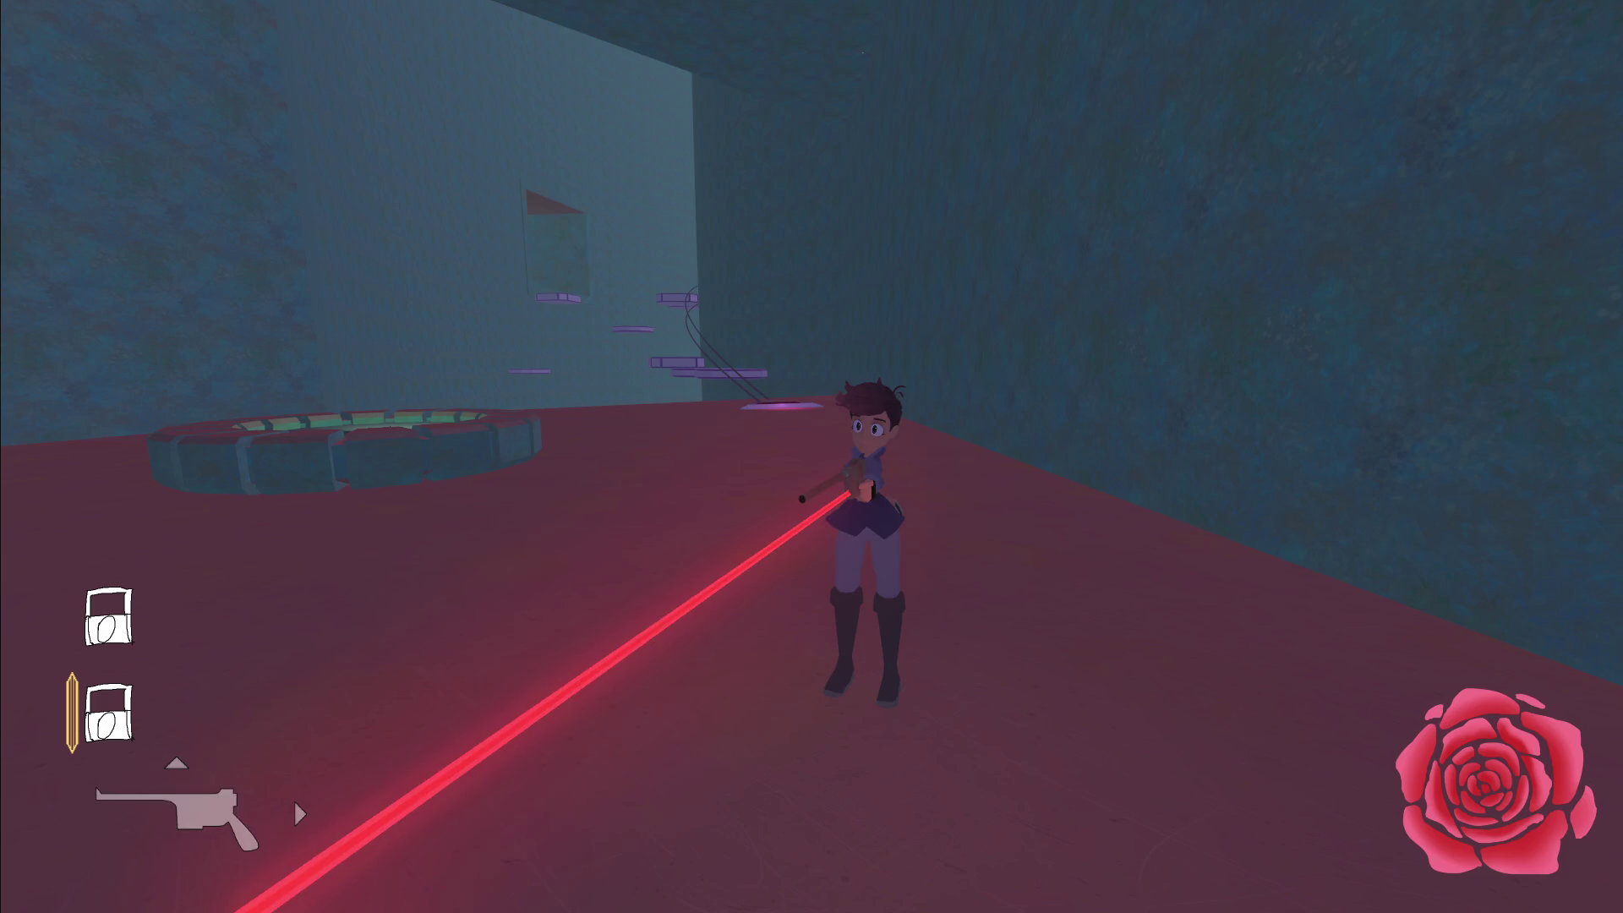
key("Escape")
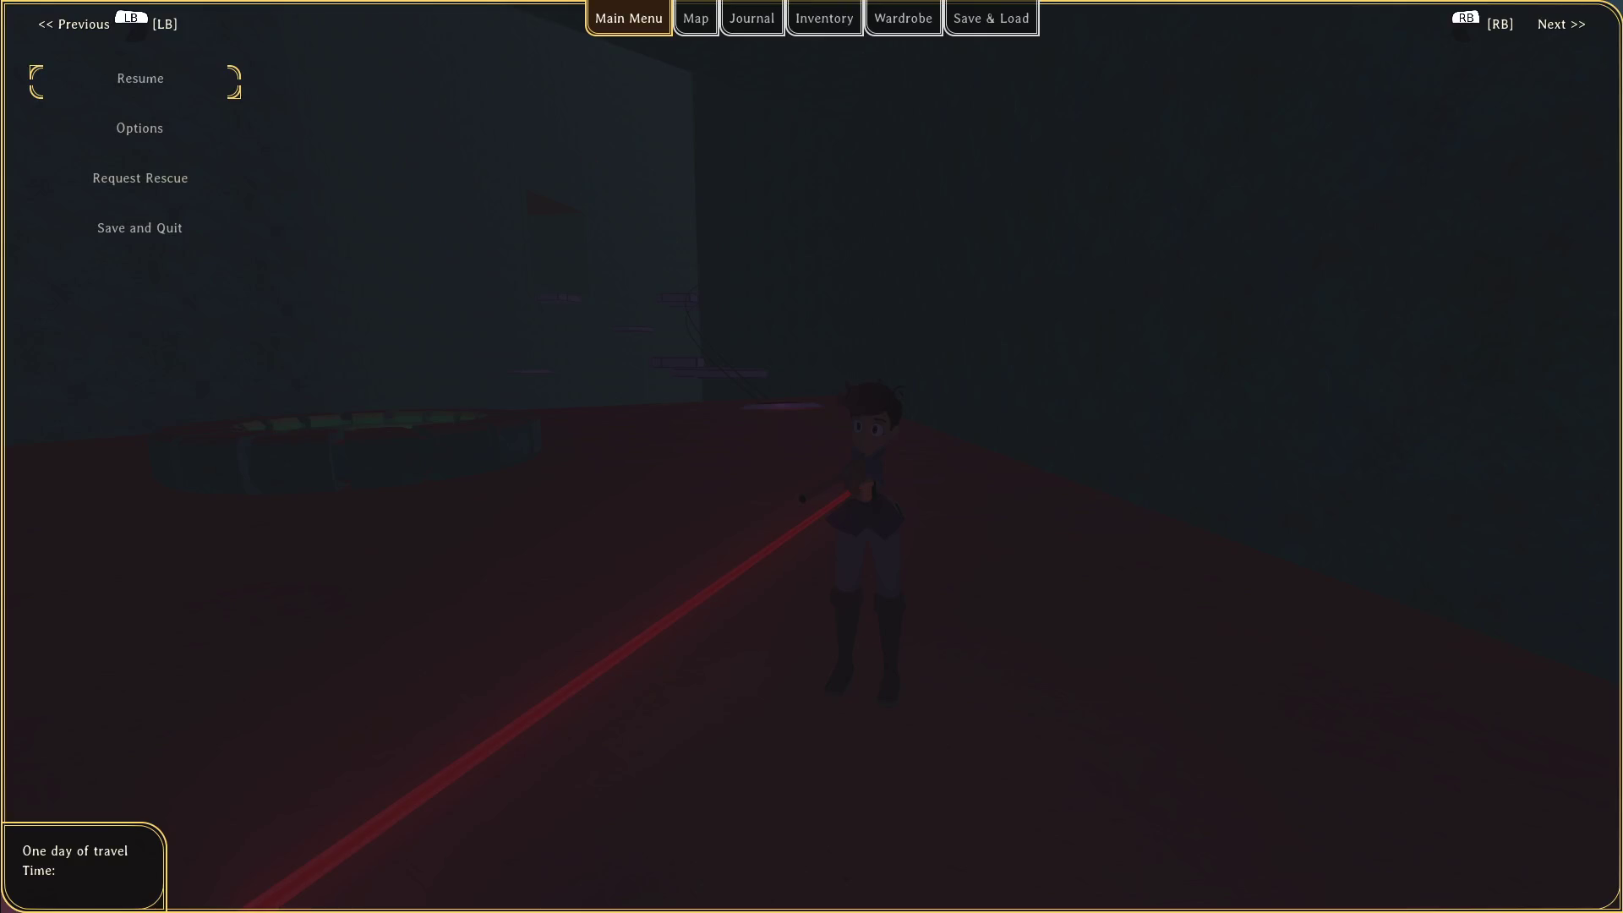
key("F8")
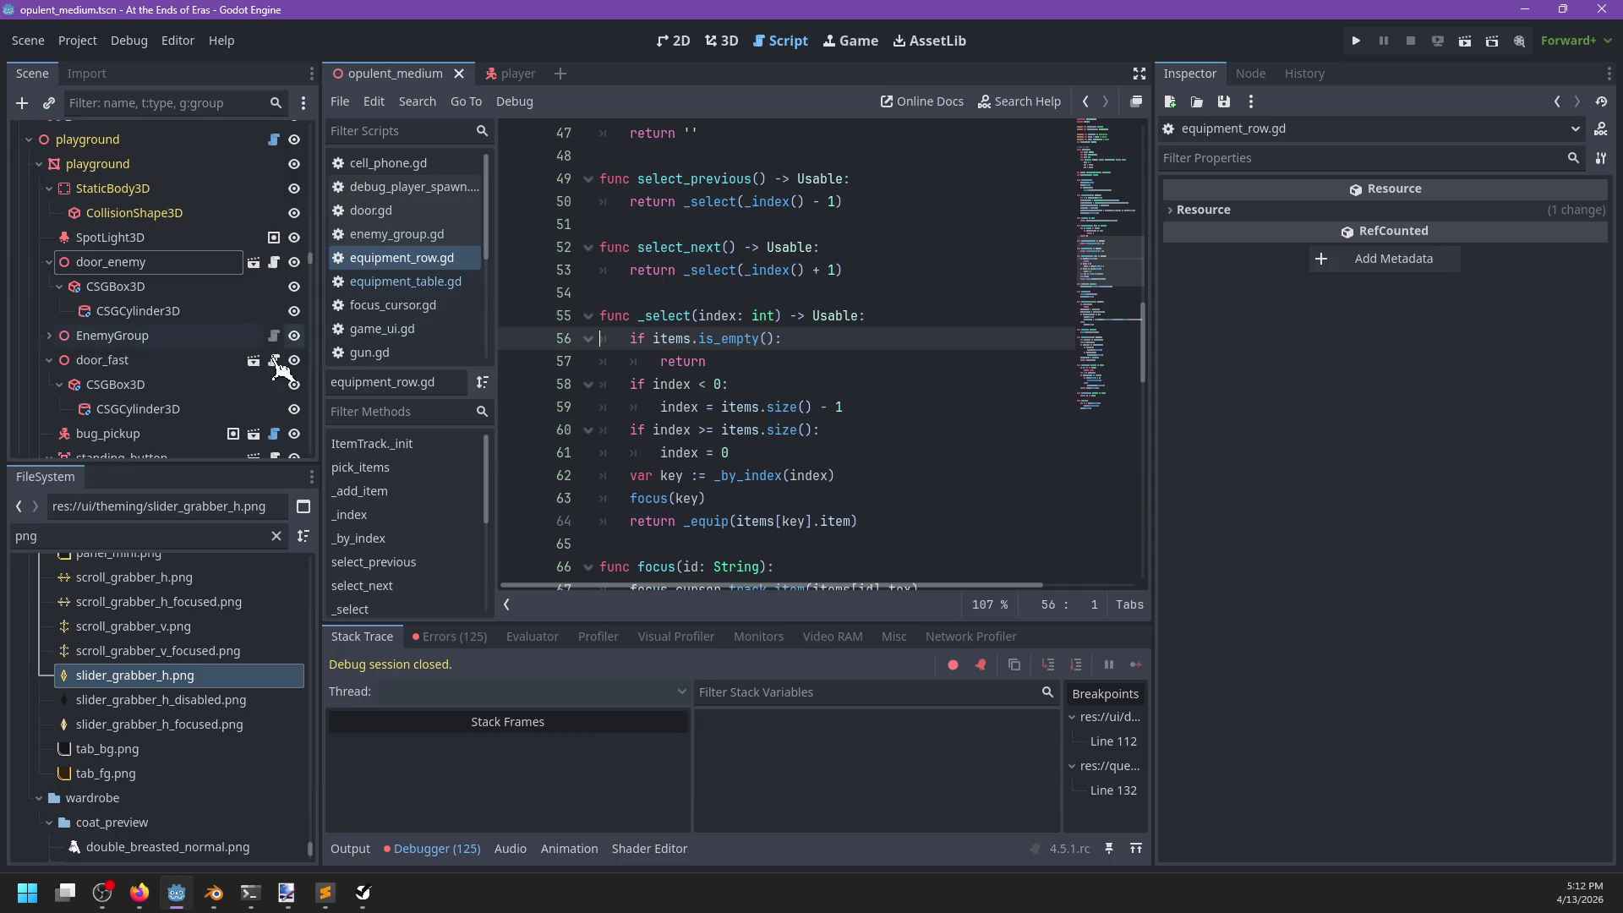
Scan the Debugger's 125 errors and jump to the focus_cursor.gd:56 disconnect error in remove_item.
scroll(200, 372, "down", 10)
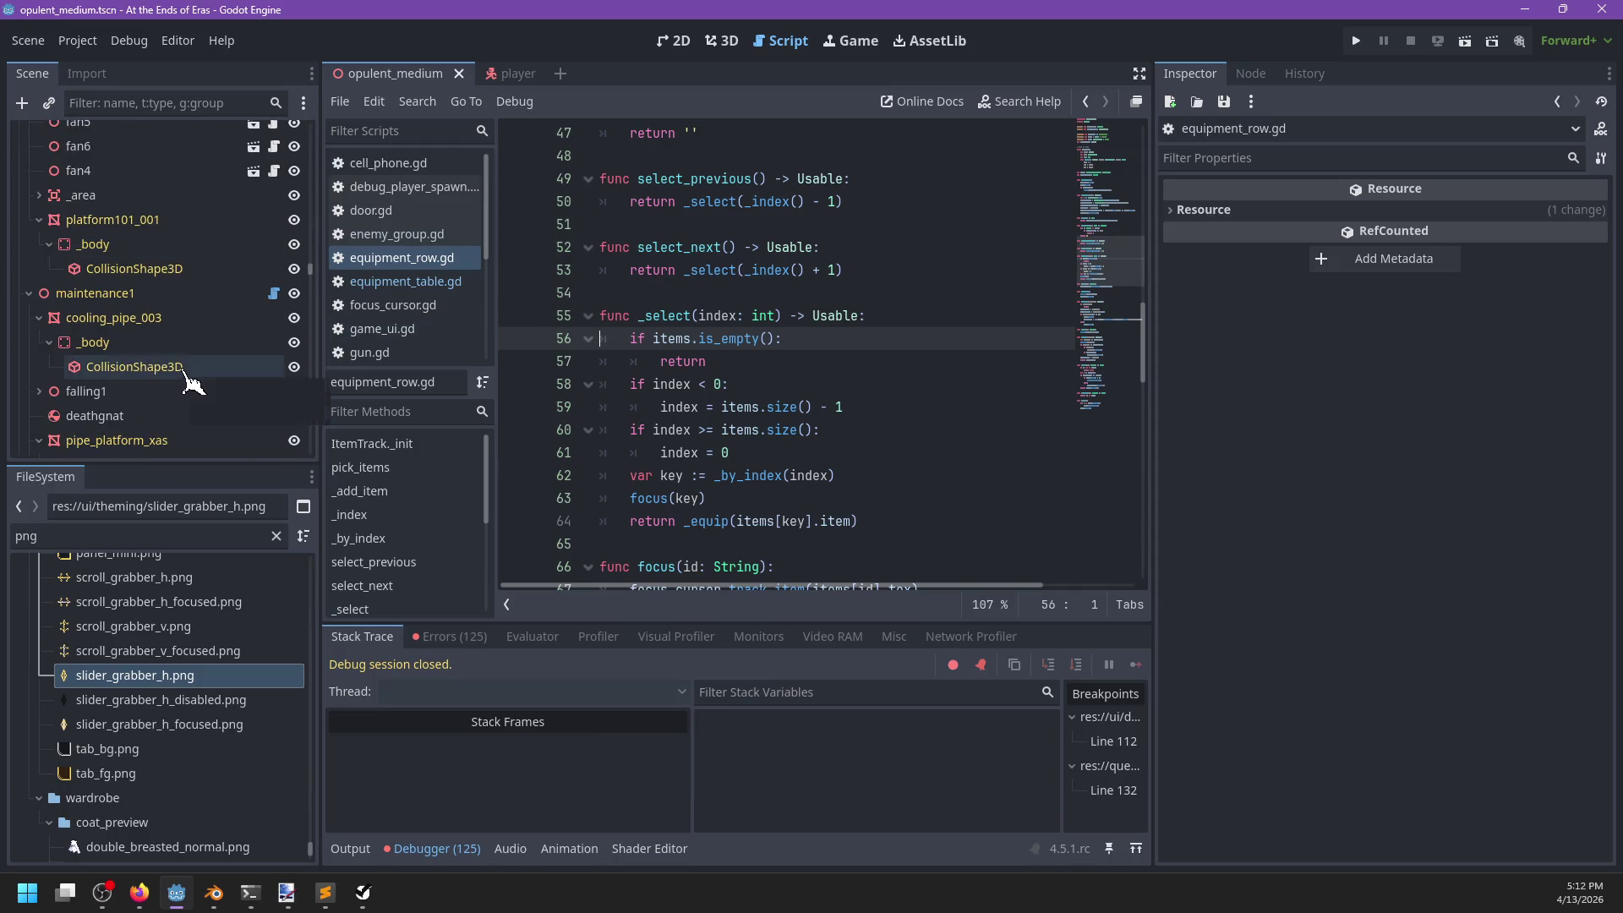
left_click(471, 848)
left_click(465, 846)
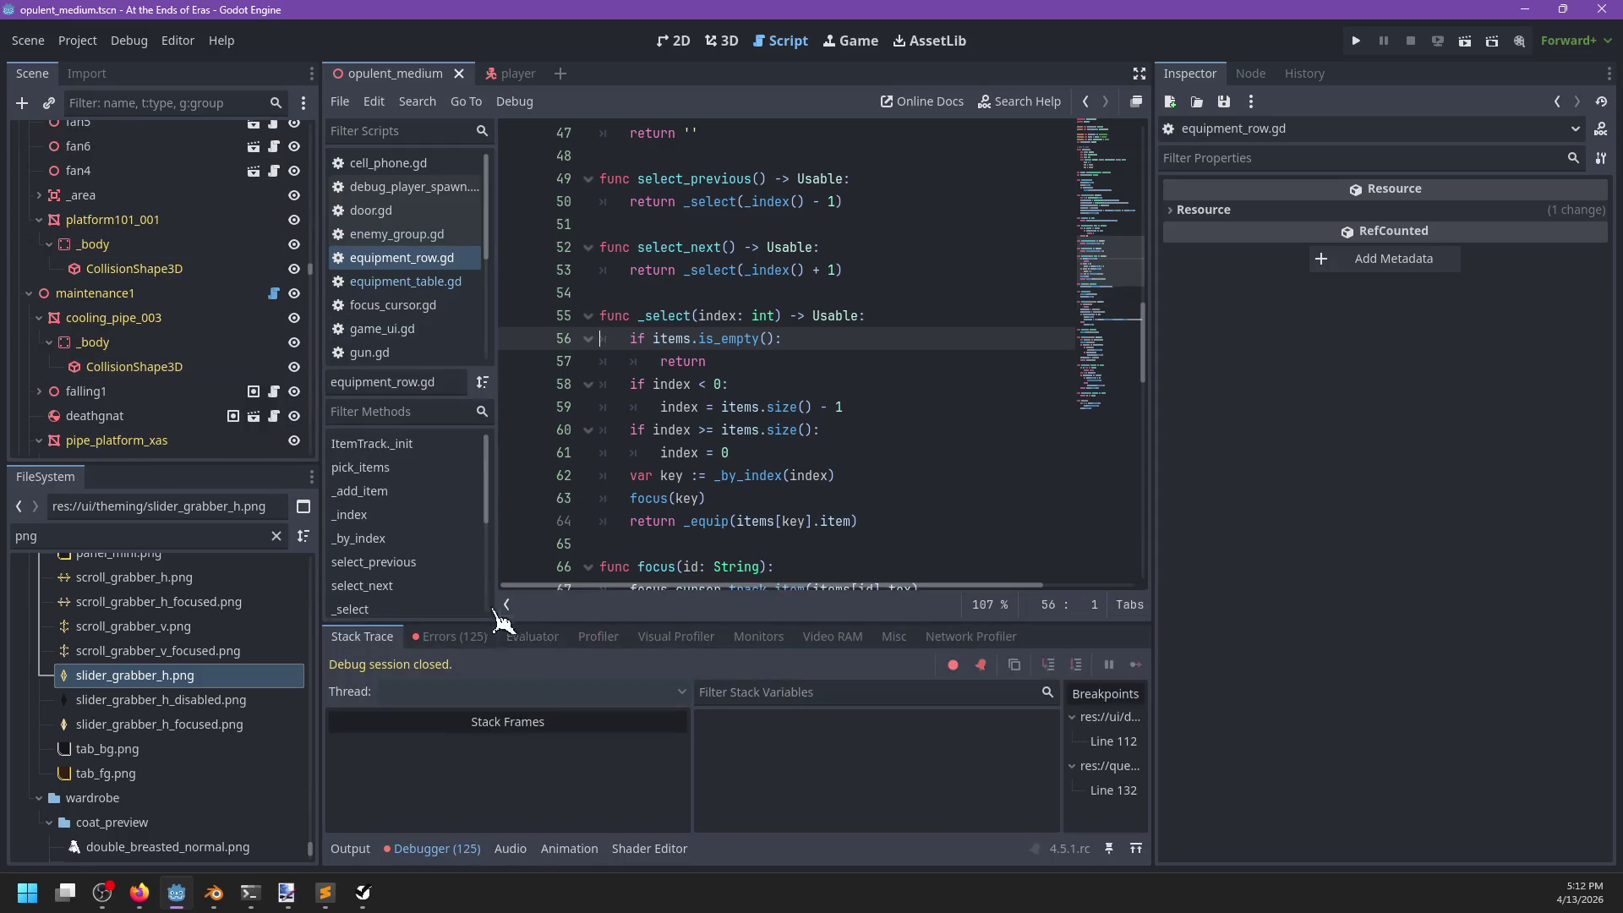
left_click(474, 639)
scroll(662, 714, "down", 2)
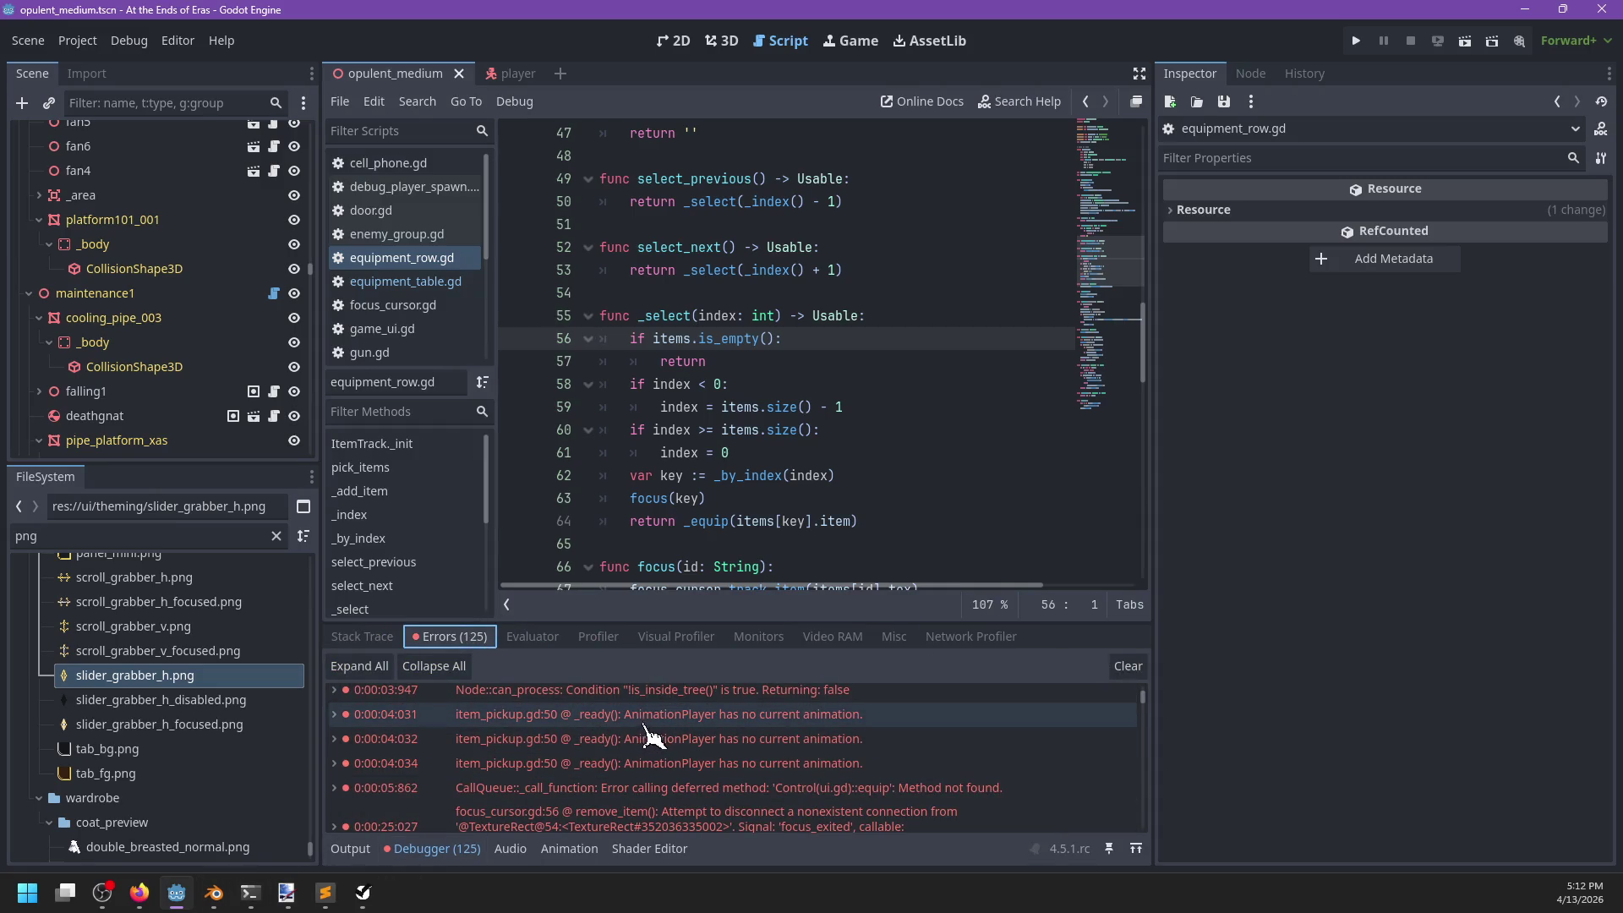
mouse_move(646, 744)
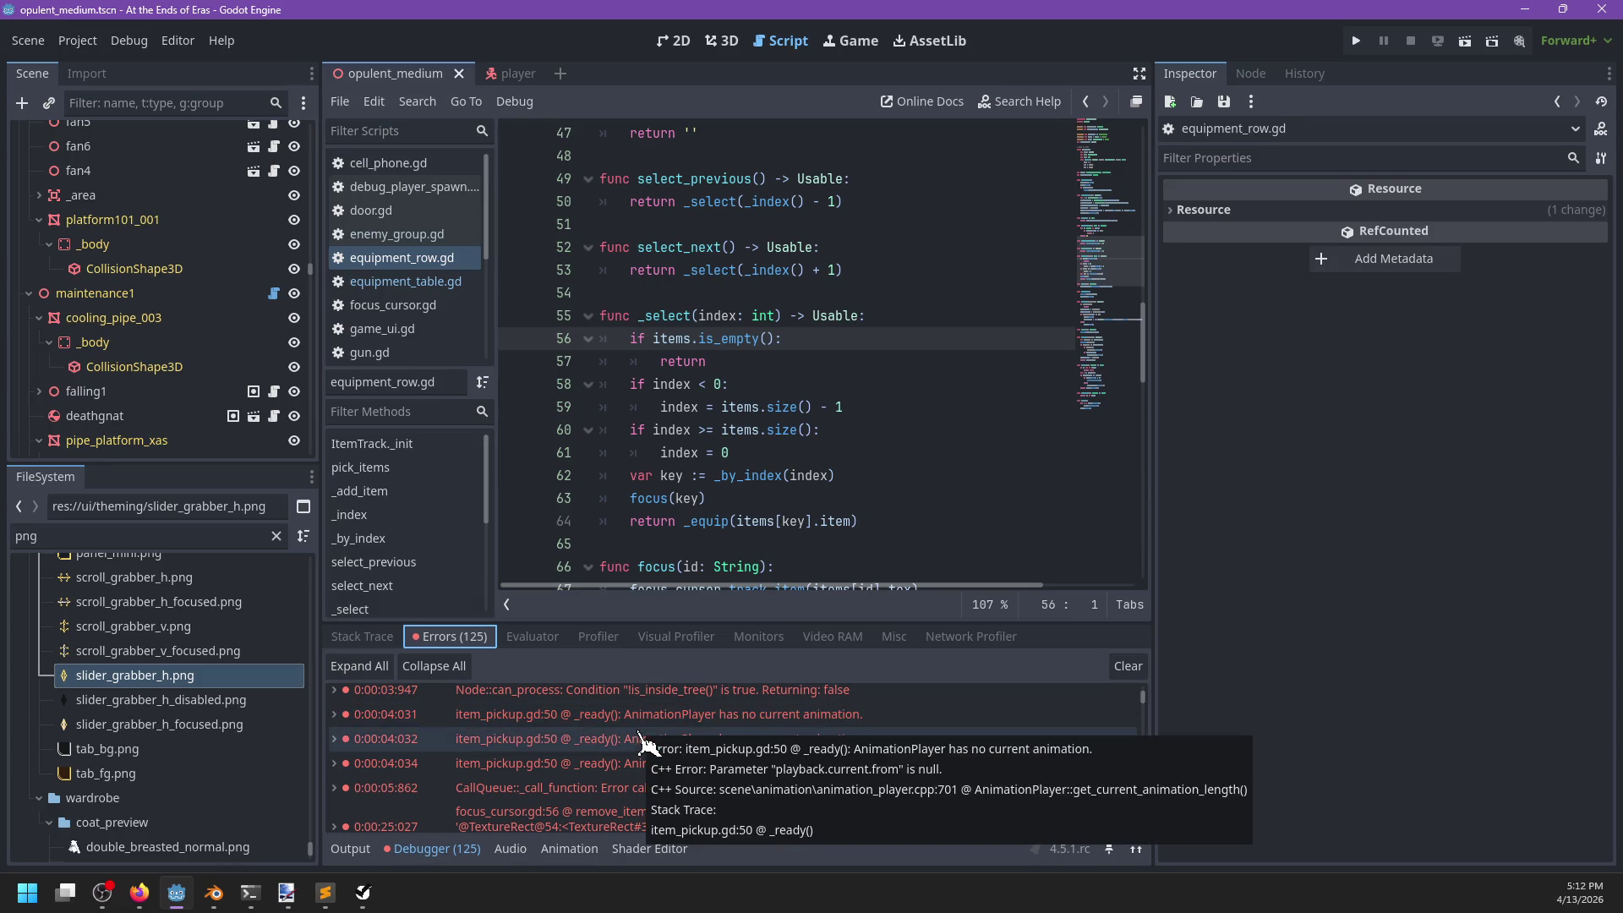
scroll(645, 743, "down", 3)
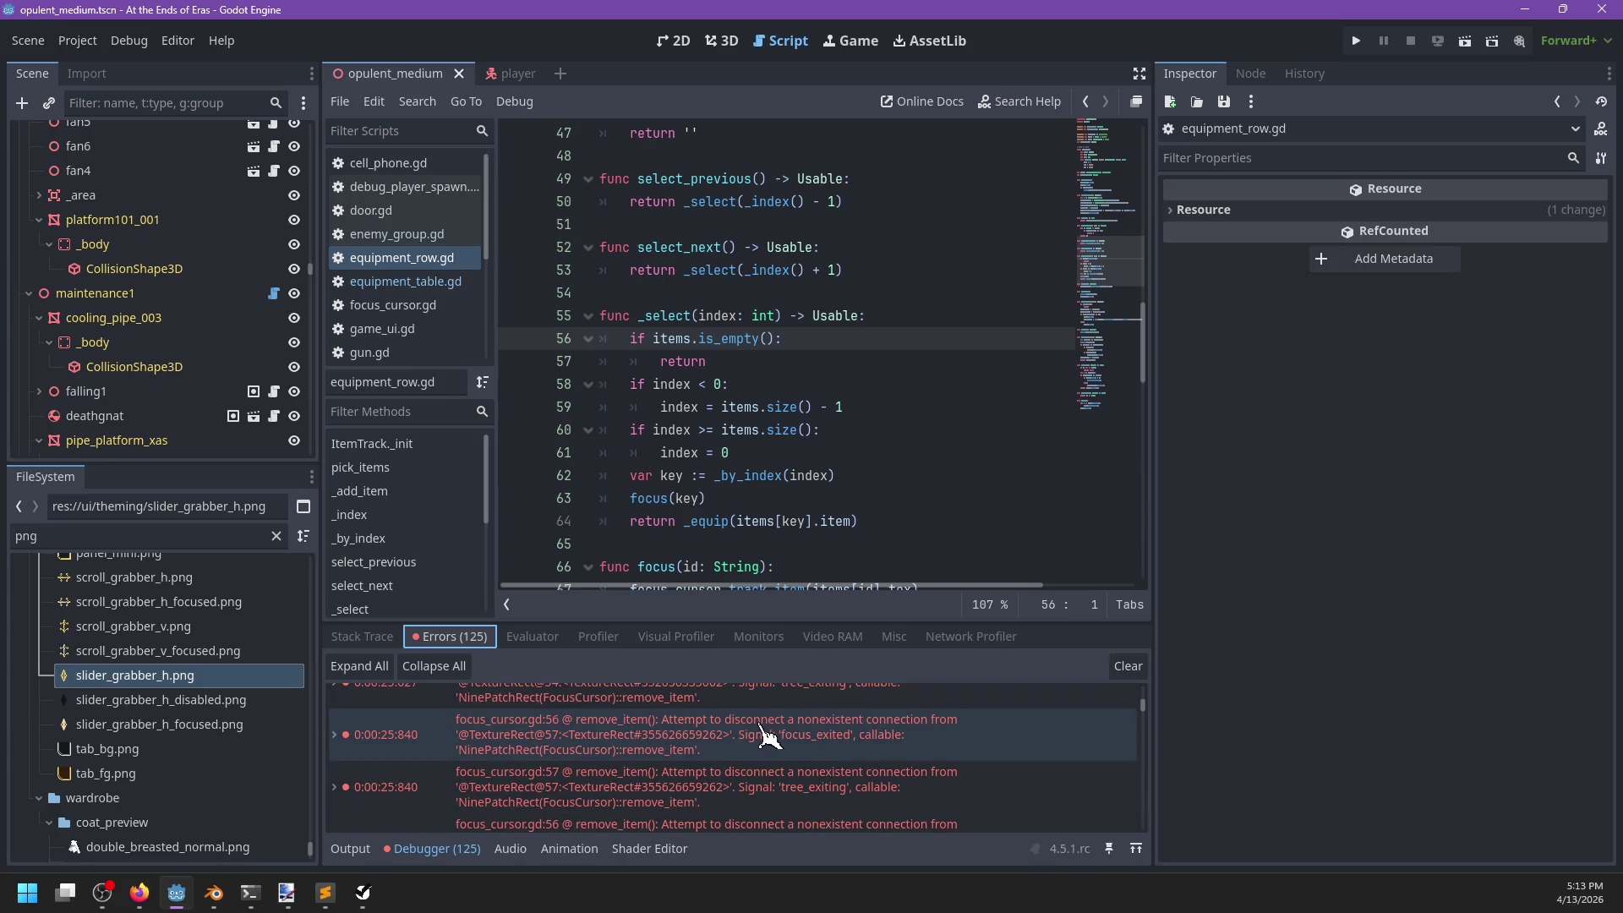
left_click(839, 745)
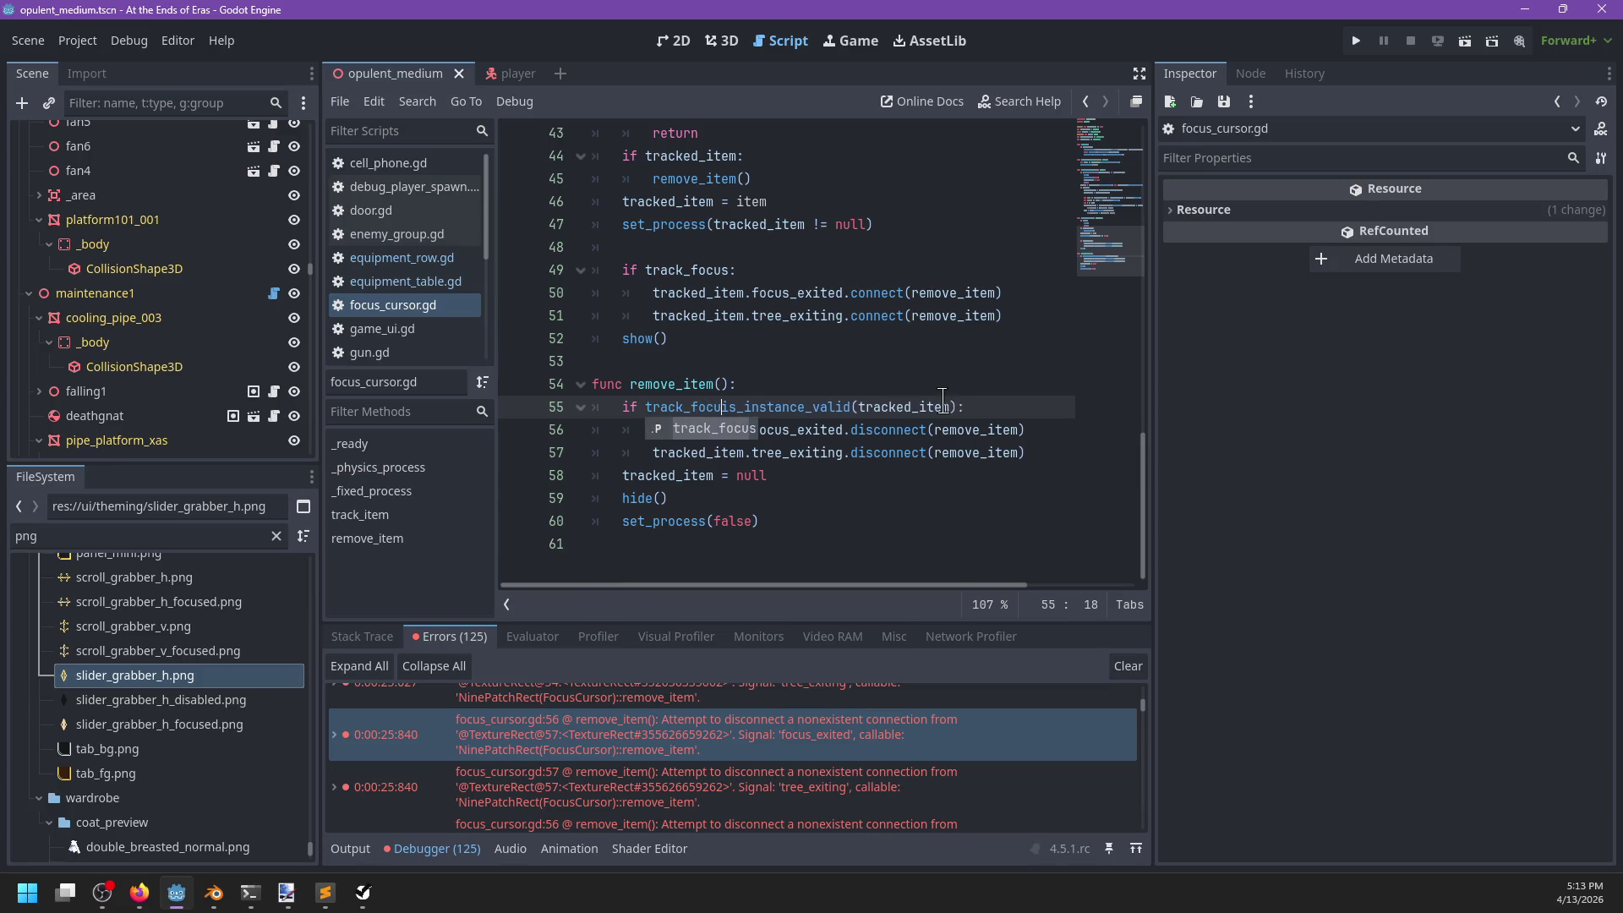
Change line 55 to 'if track_focus and is_instance_valid(tracked_item):', save, and run the project.
type("s and")
key("ctrl+s")
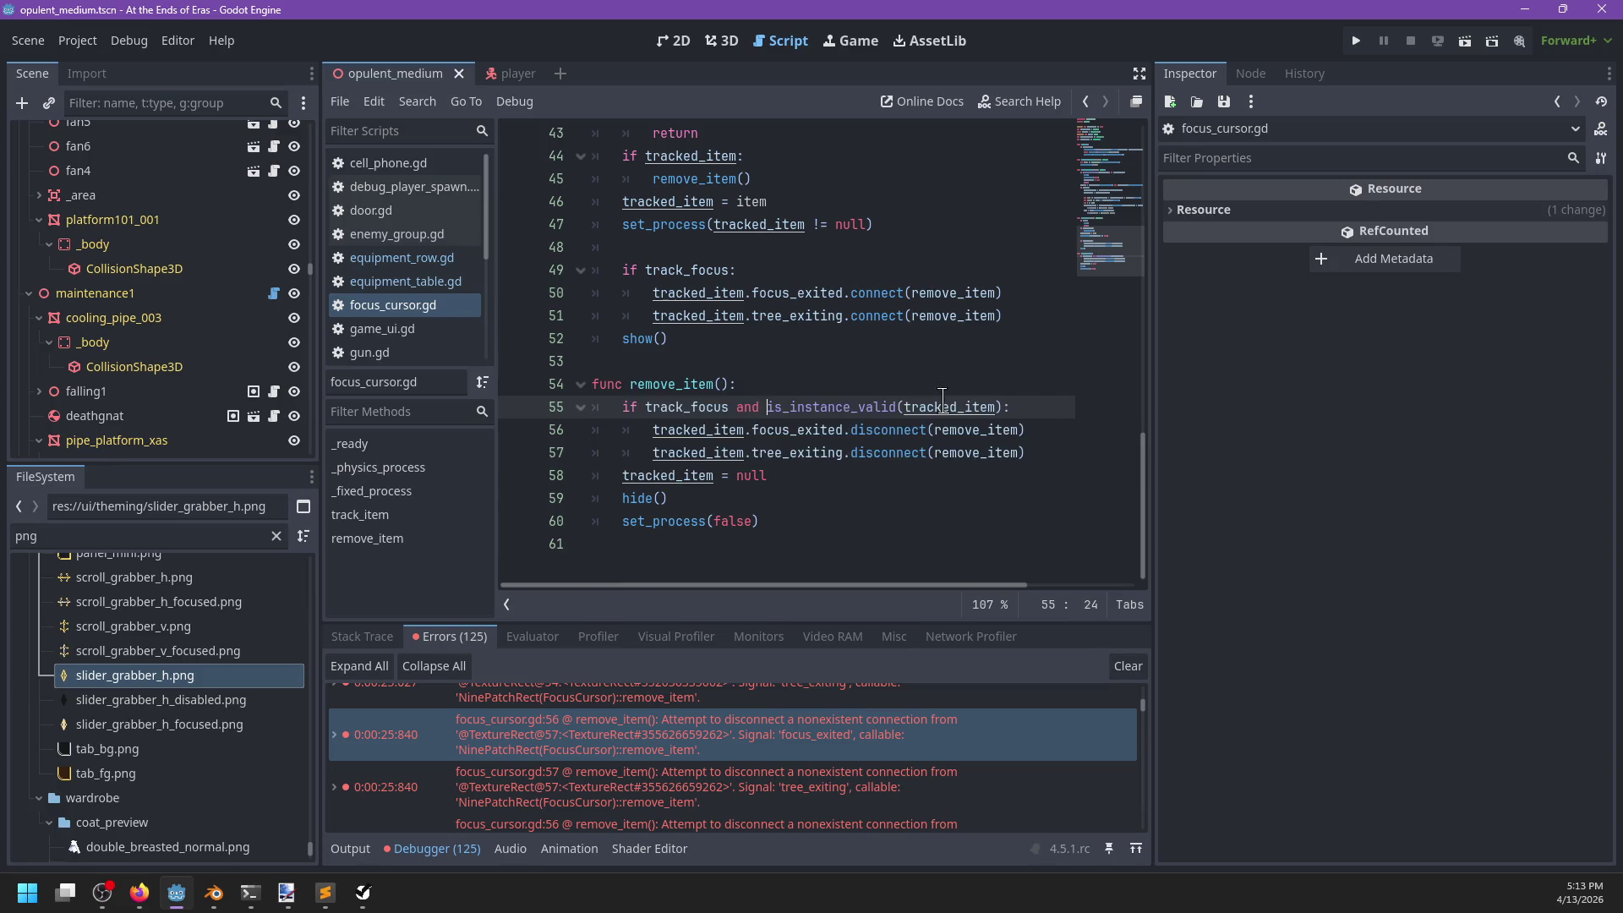
key("F5")
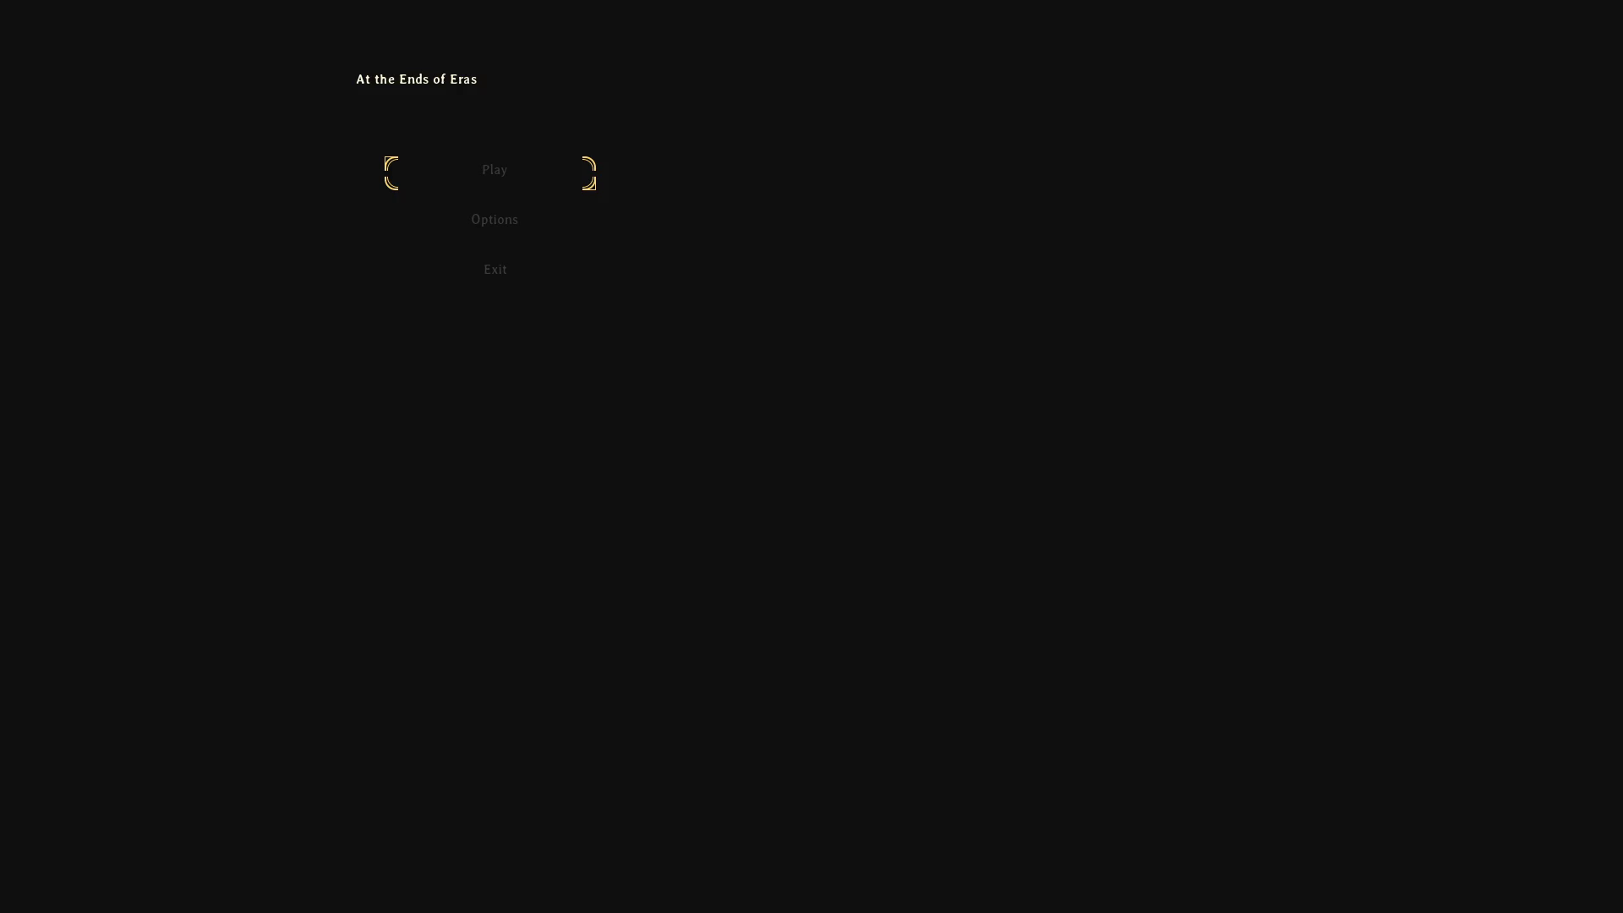
Start play, slow time, fire the time gun at the floating platforms, and run along the rail.
key("Return")
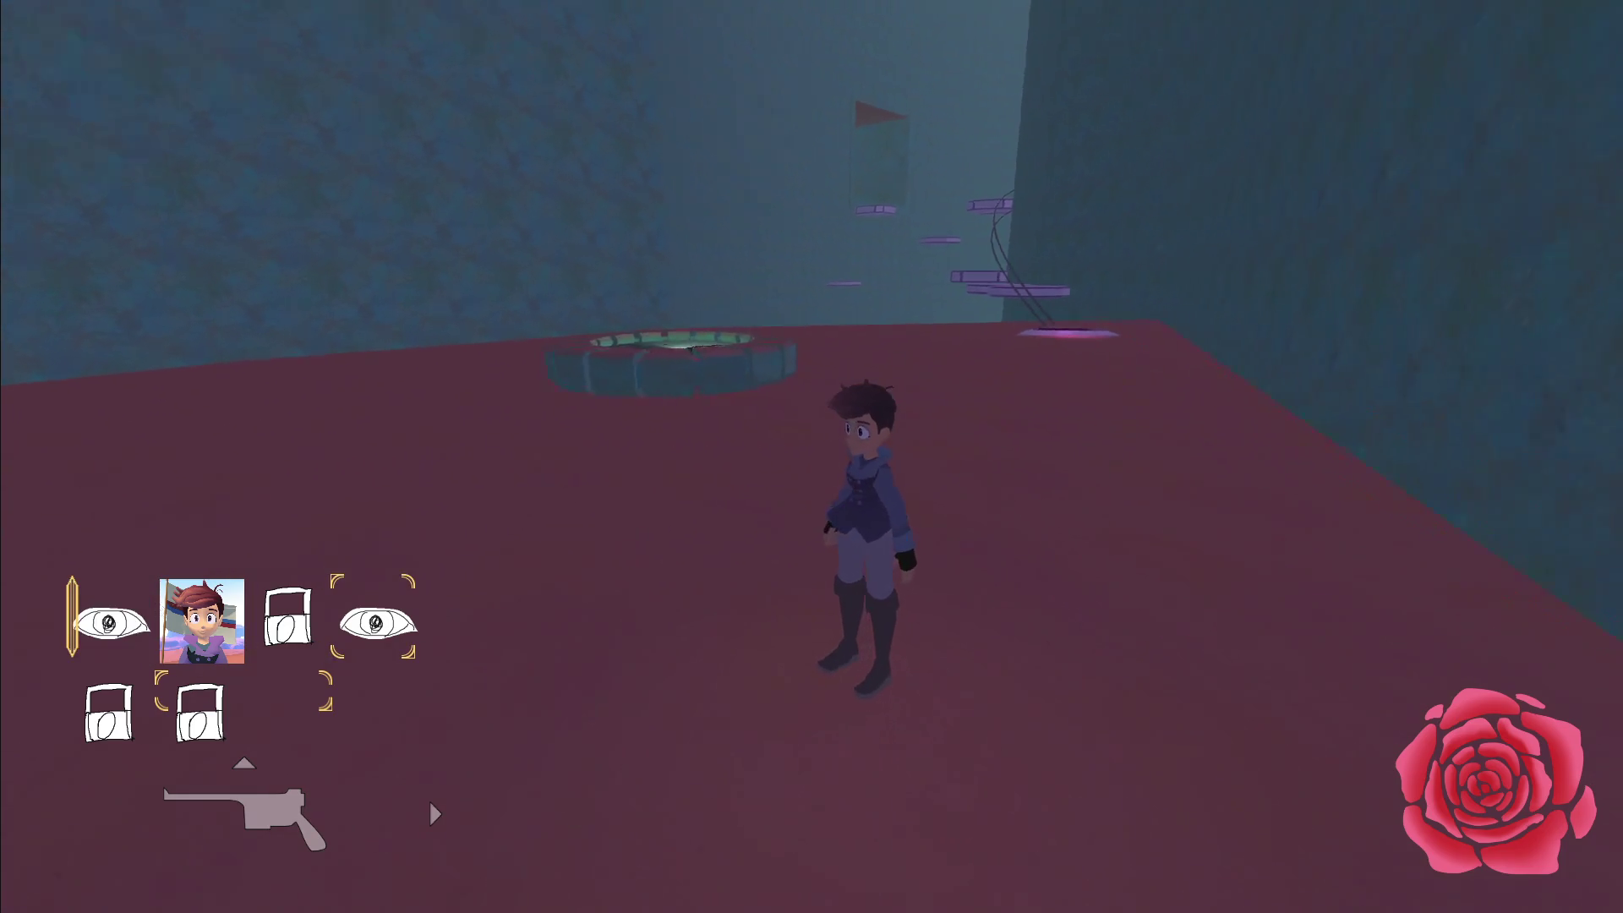
key("e")
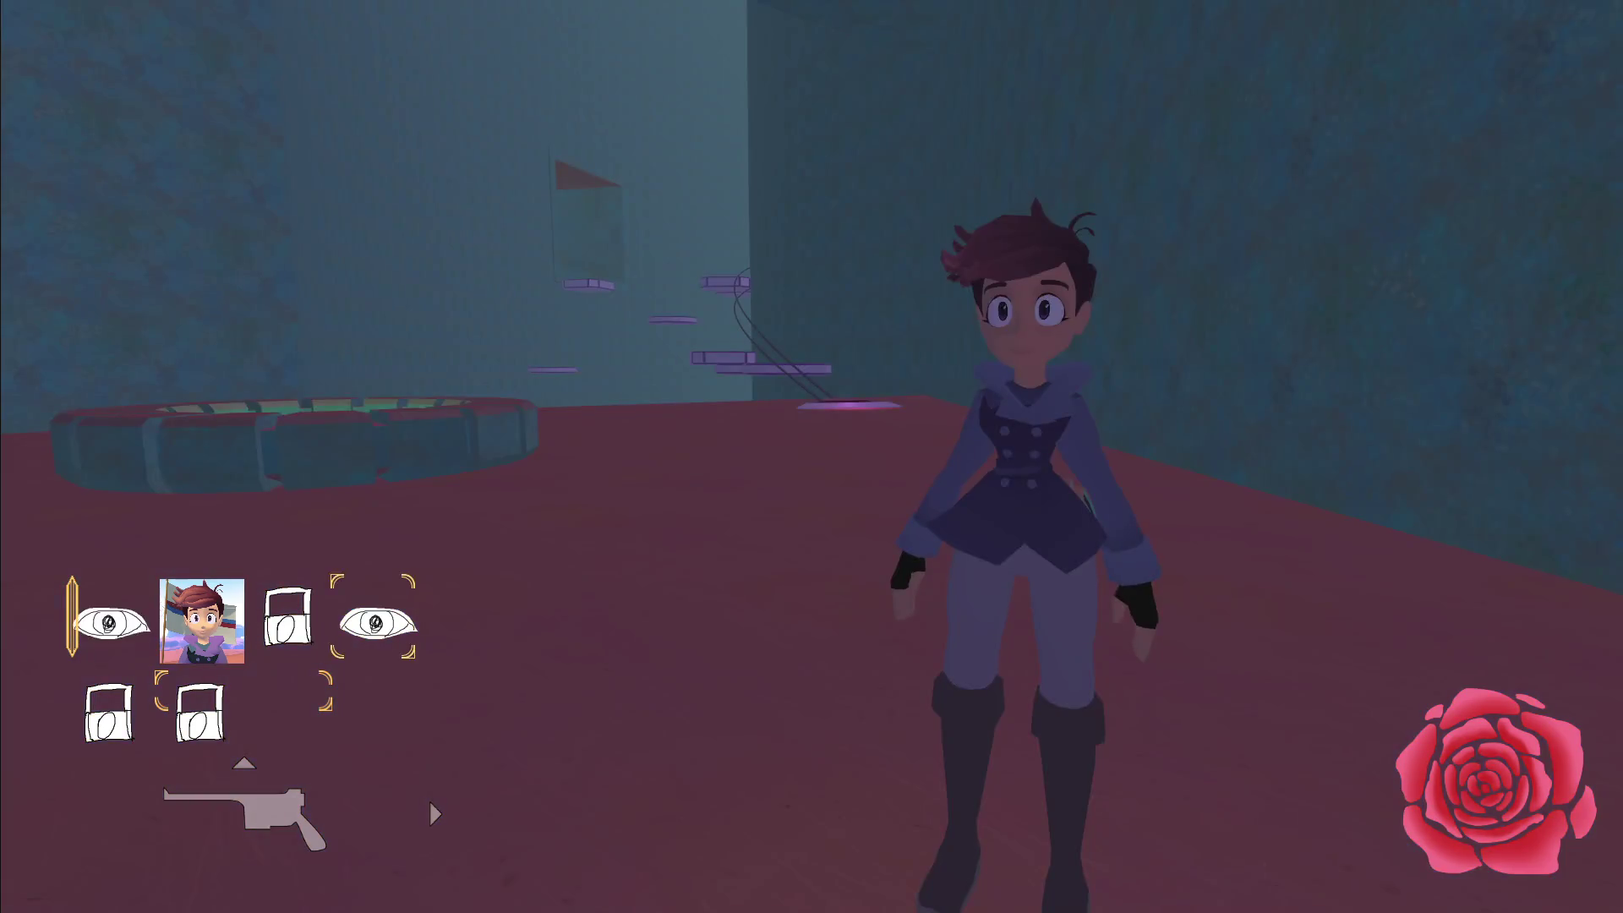
key("w")
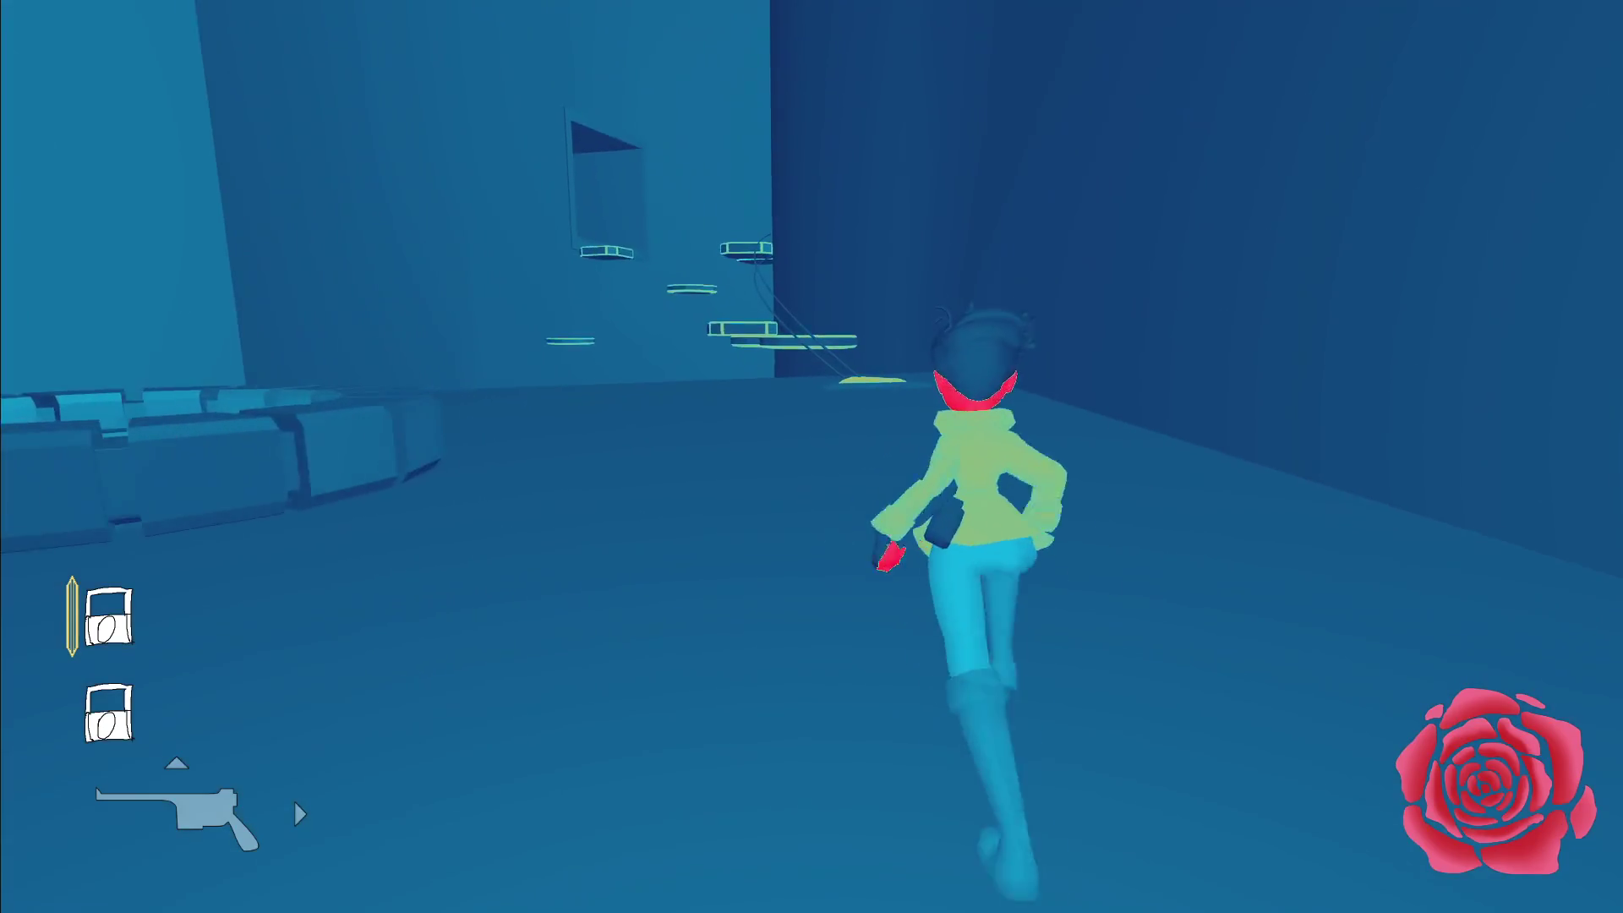
key("w")
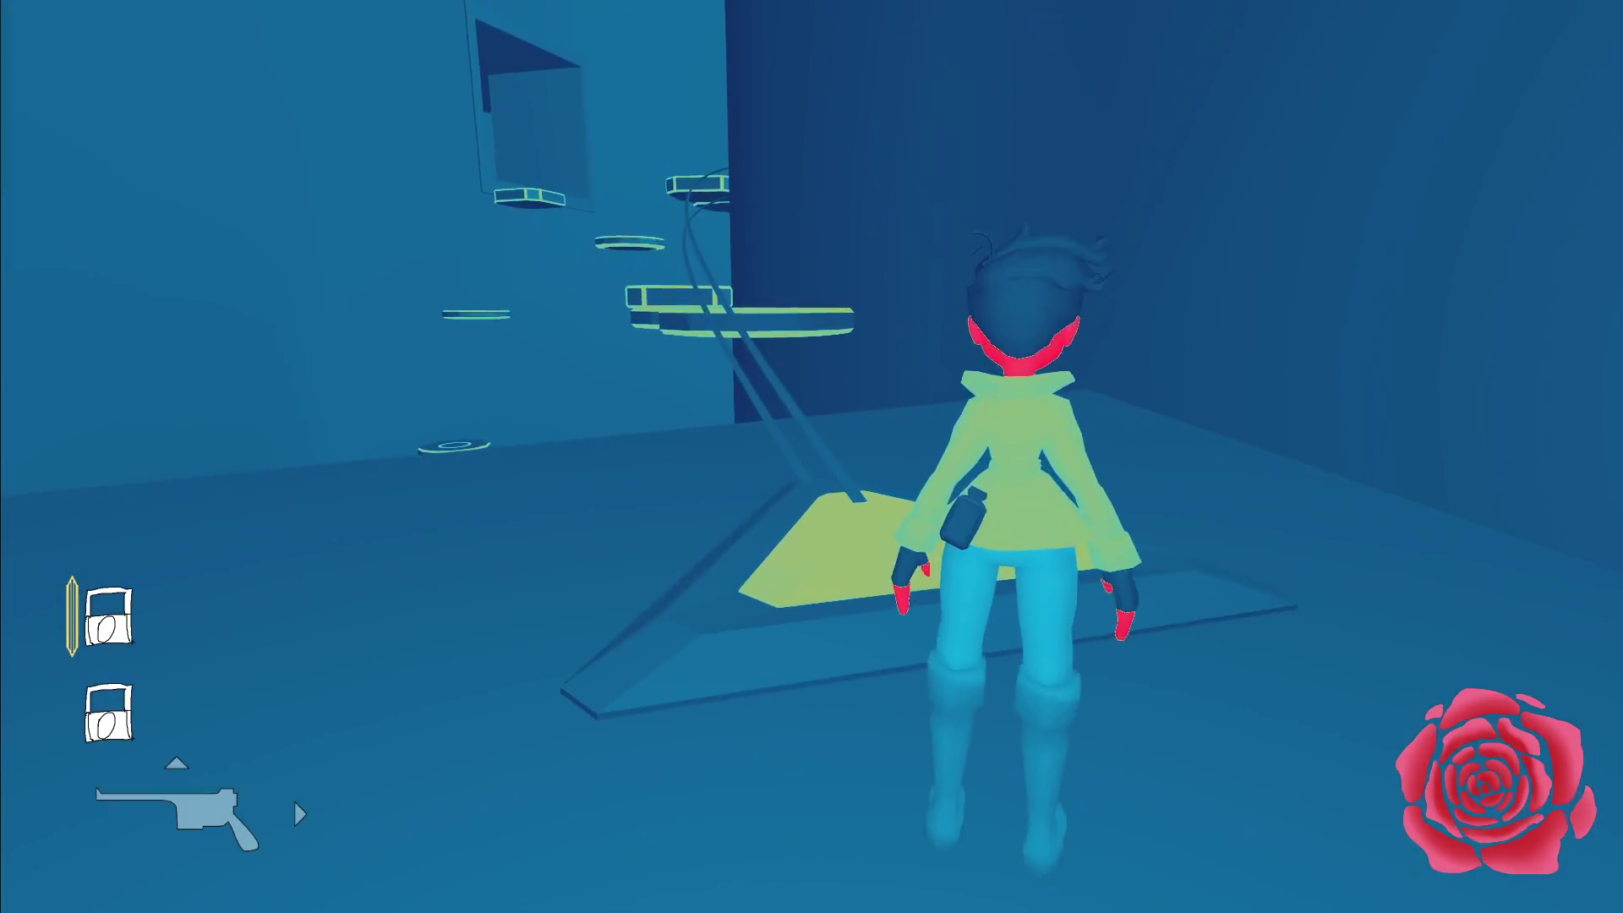
key("e")
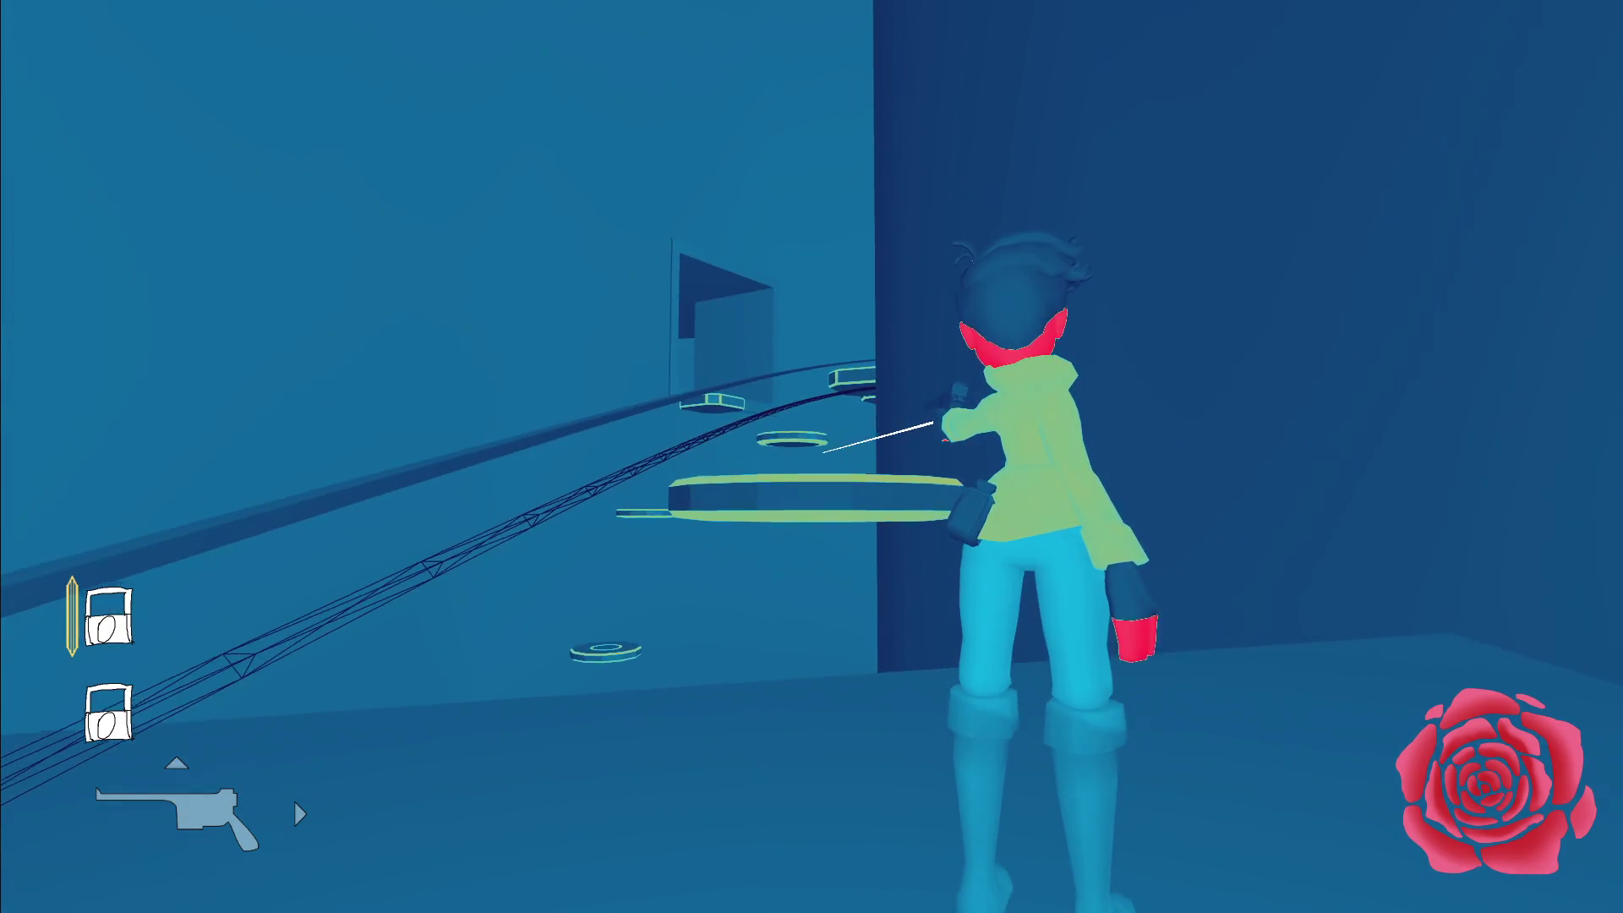
key("w")
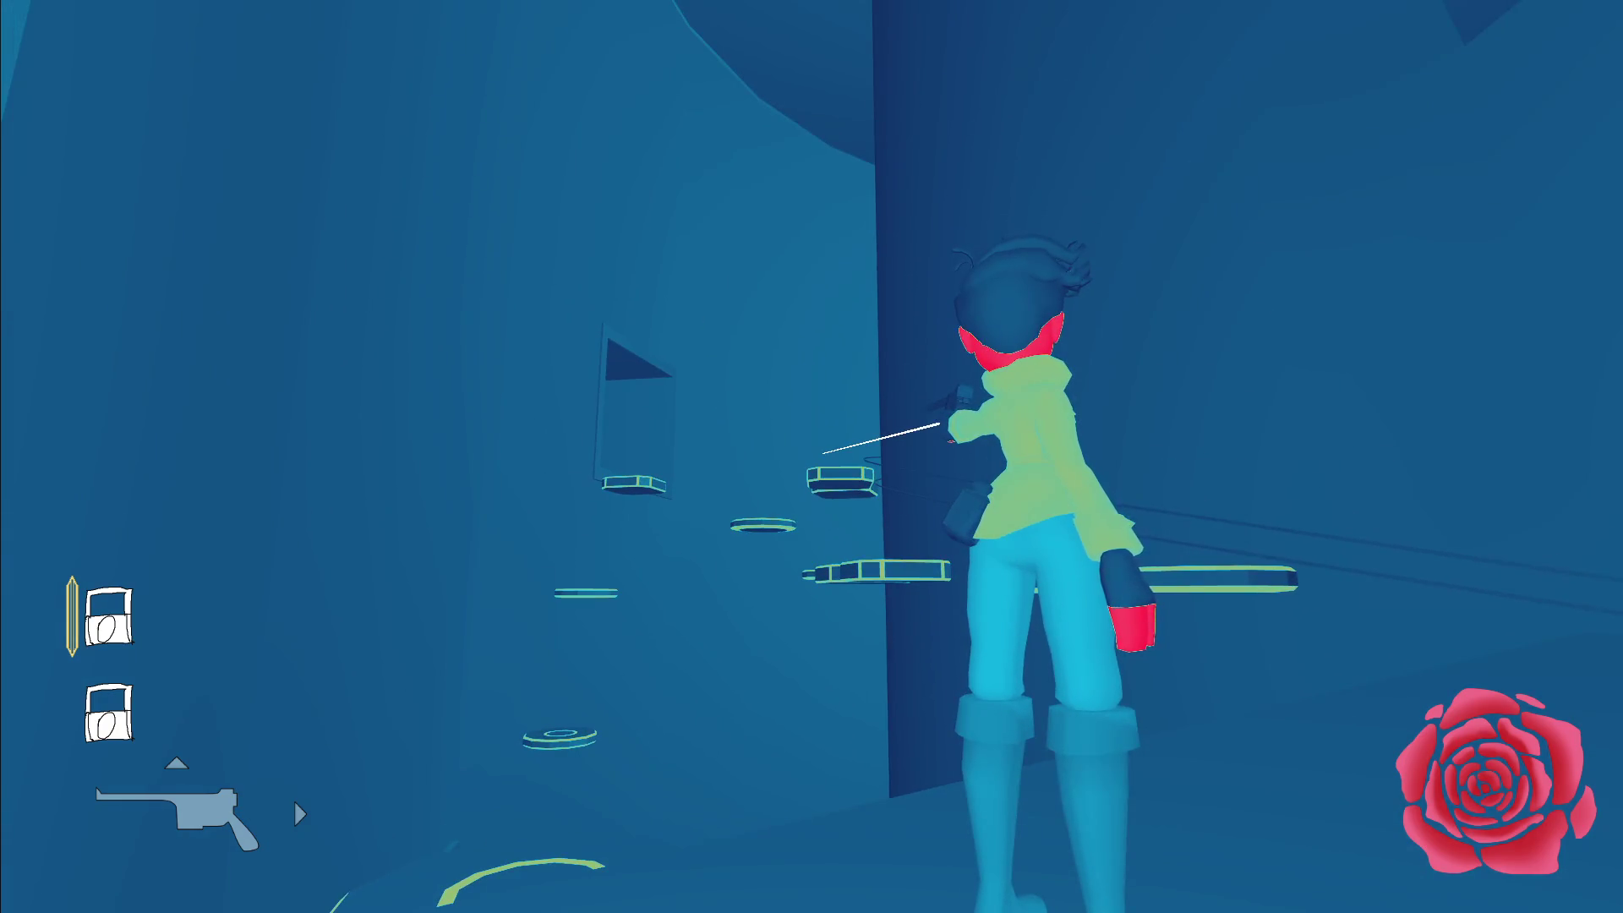
Run into the next room, over the window ledge, and through the arched doorway into the round chamber.
key("w")
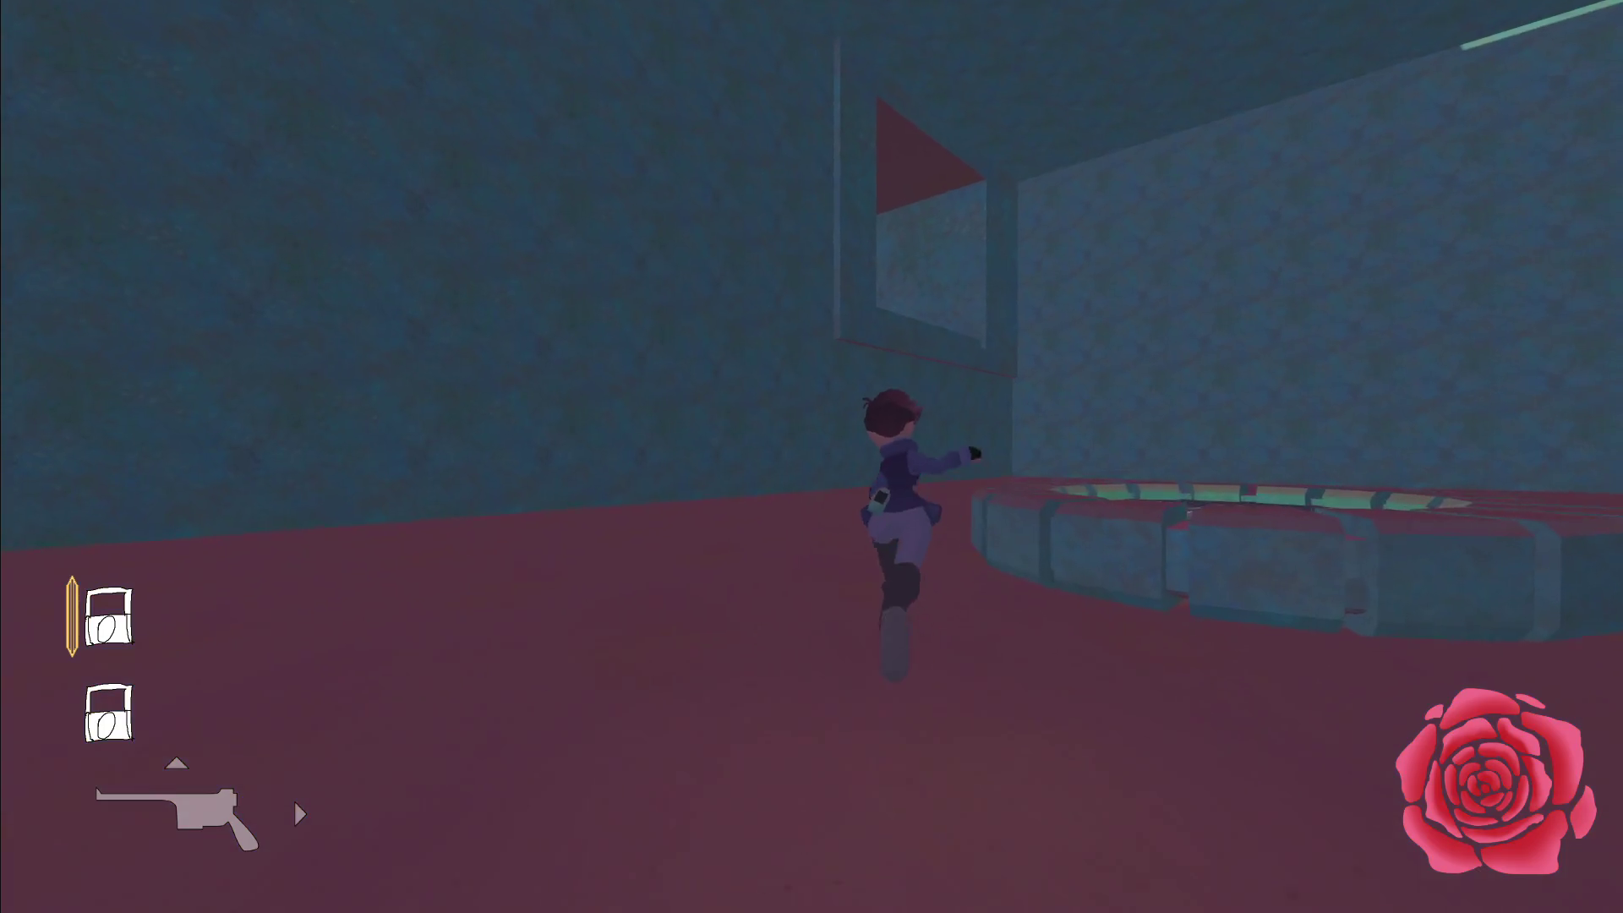
key("space")
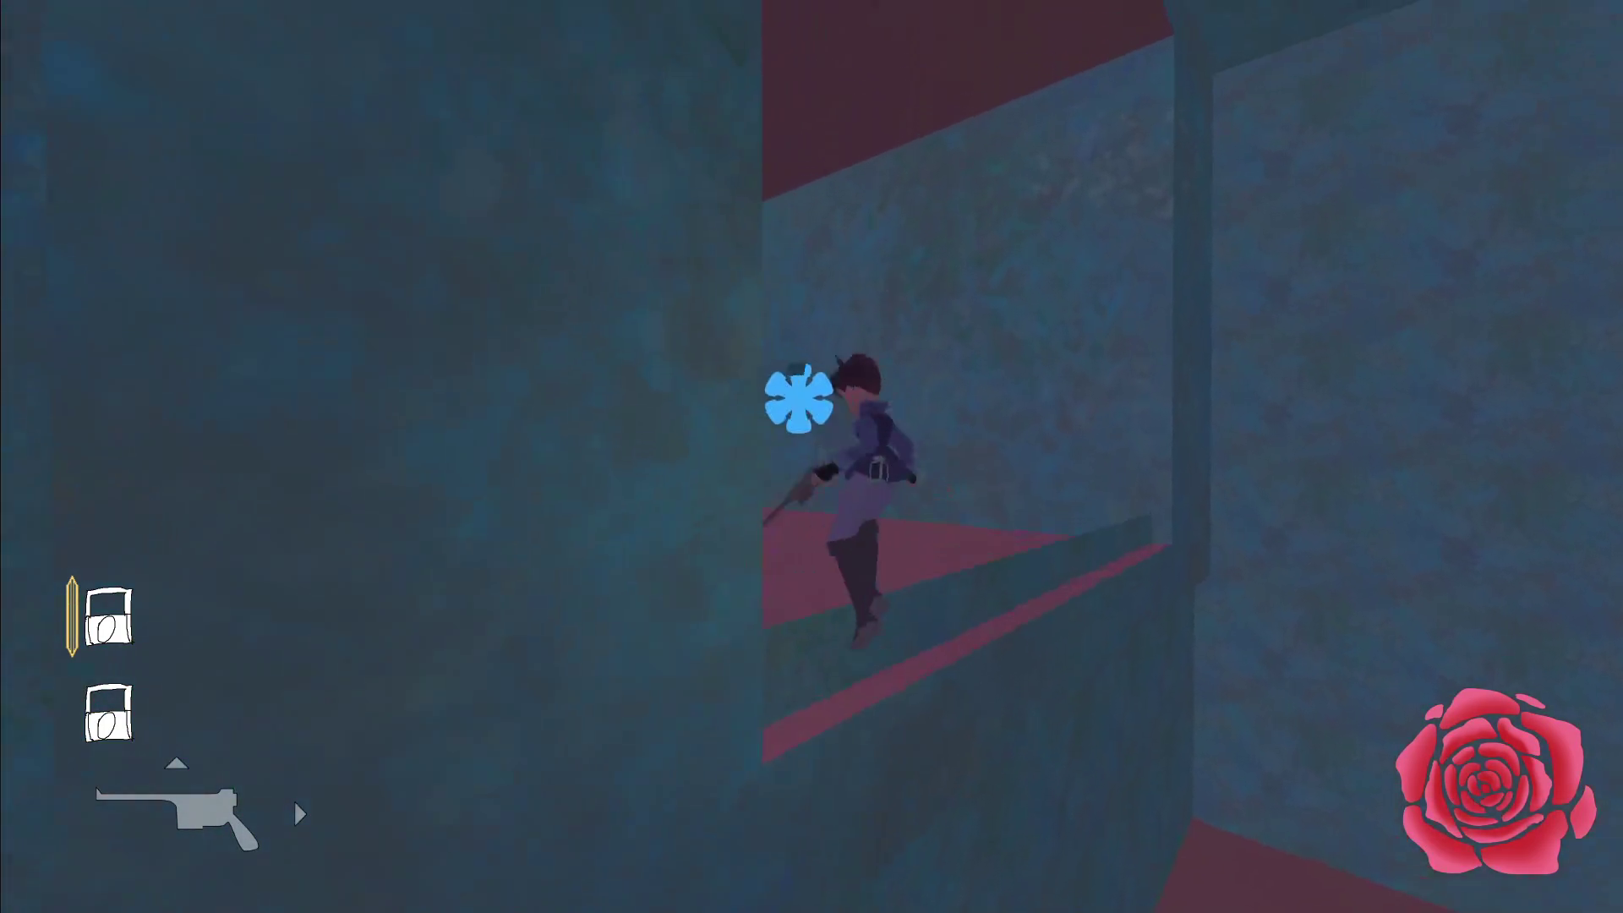
key("w")
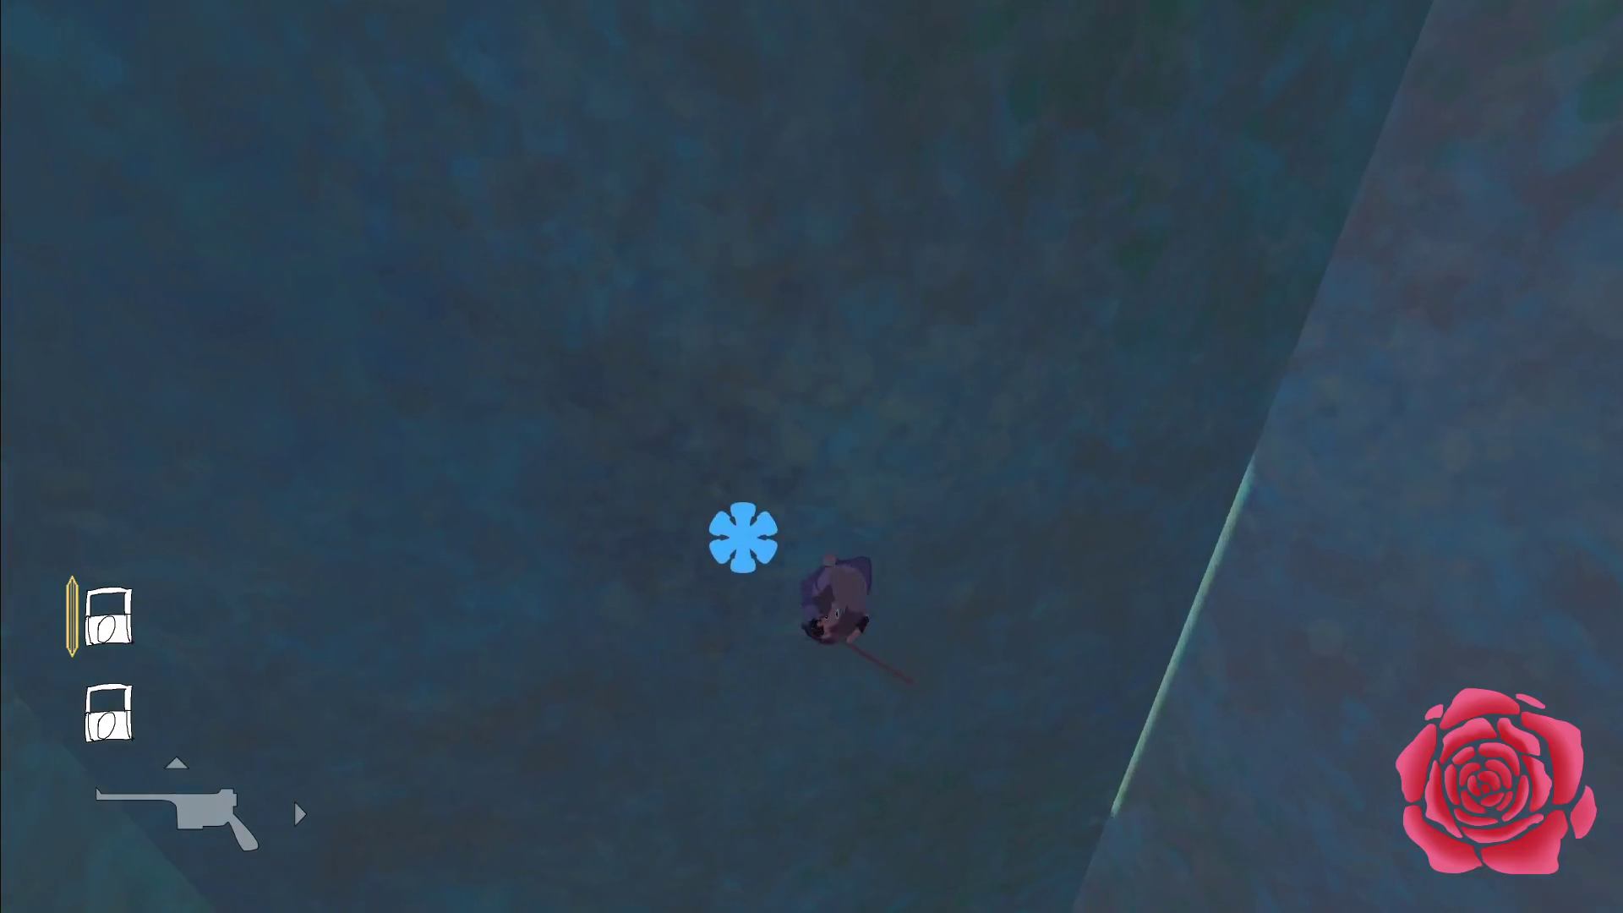
key("w")
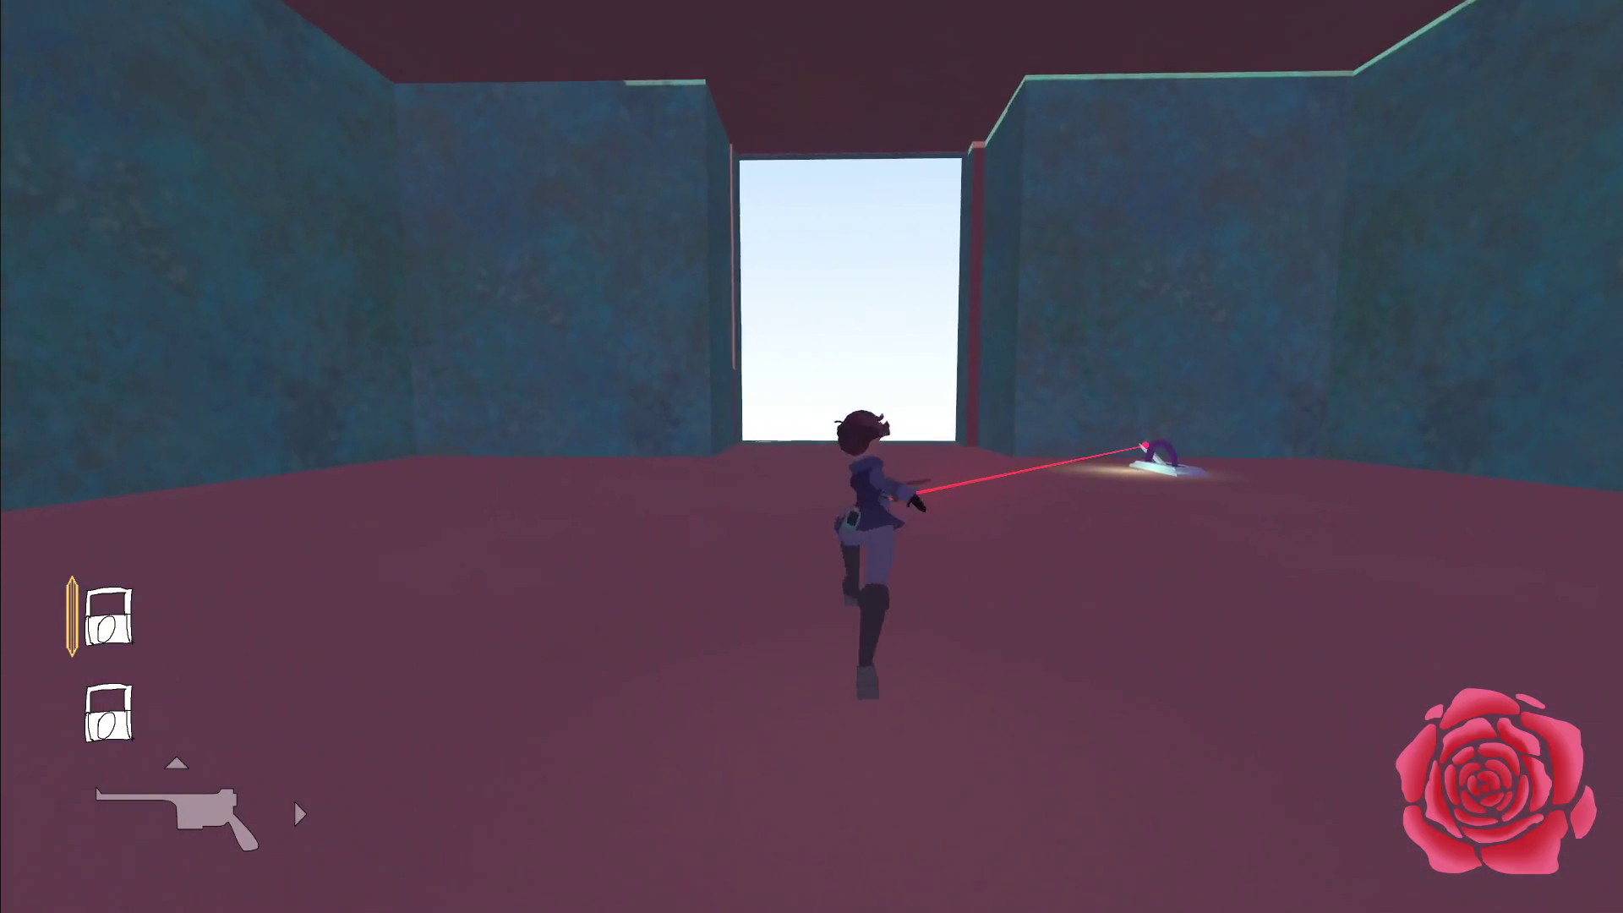
key("w")
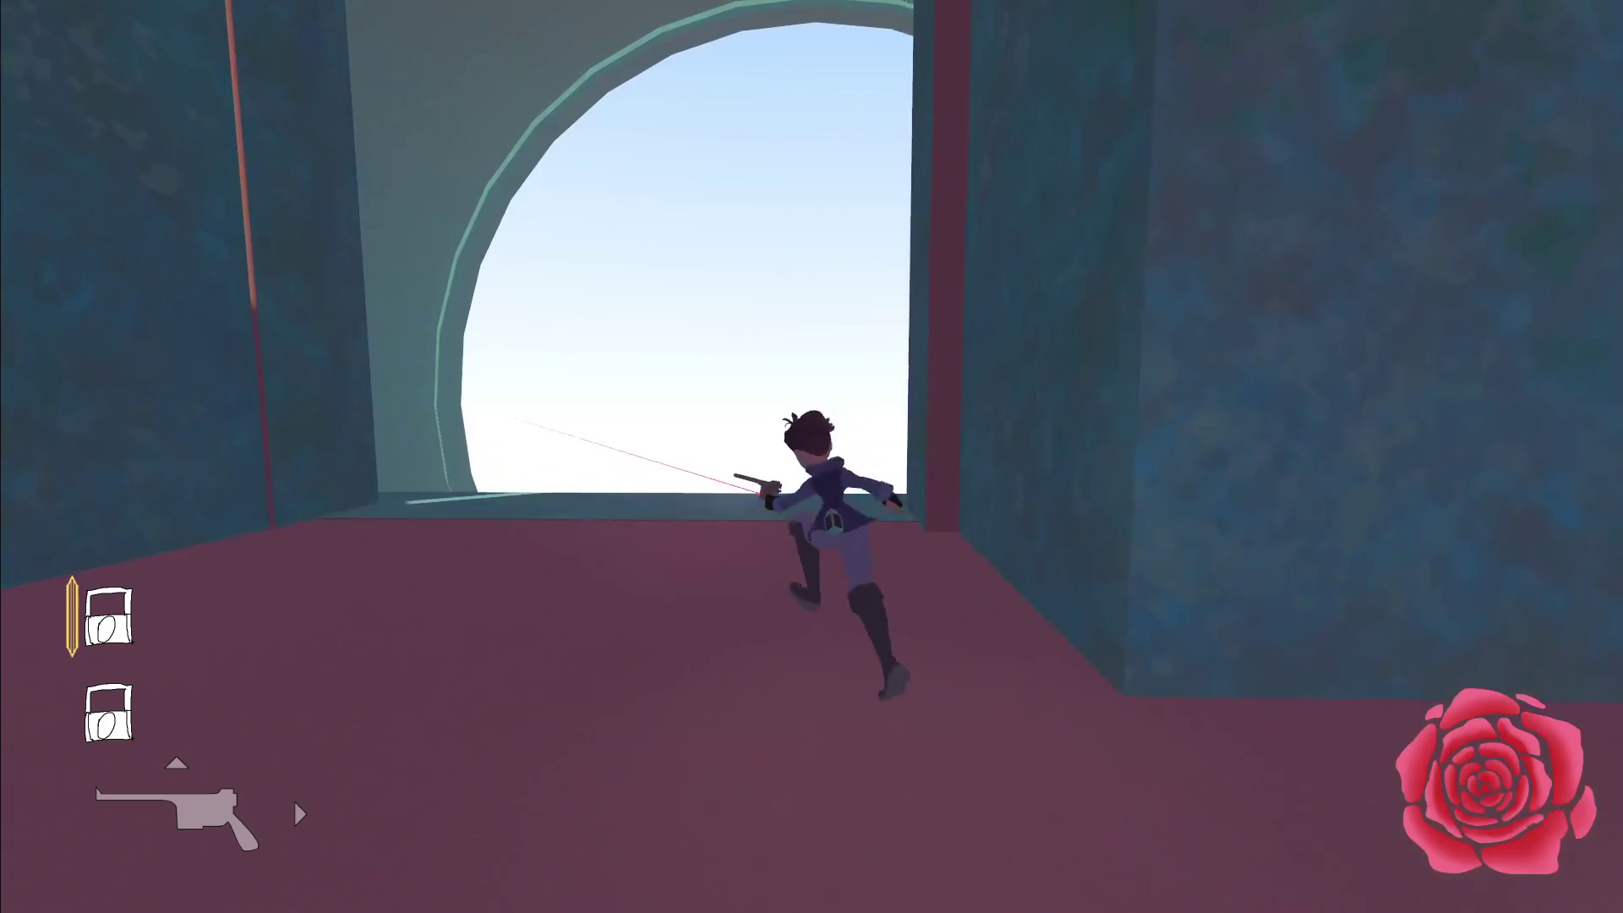
key("w")
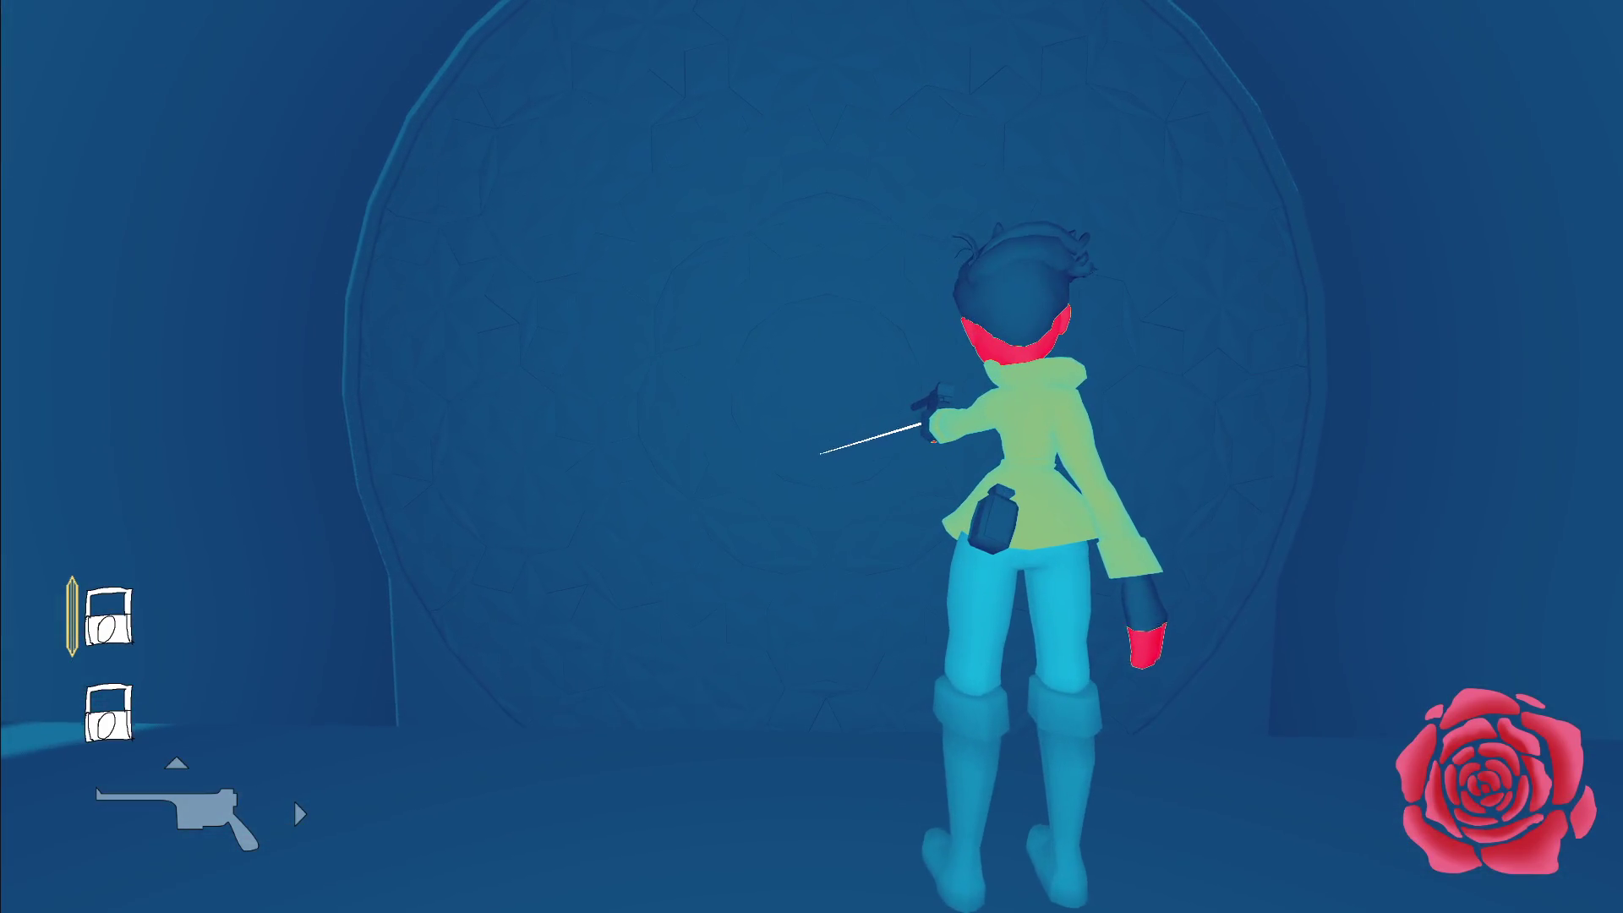
key("w")
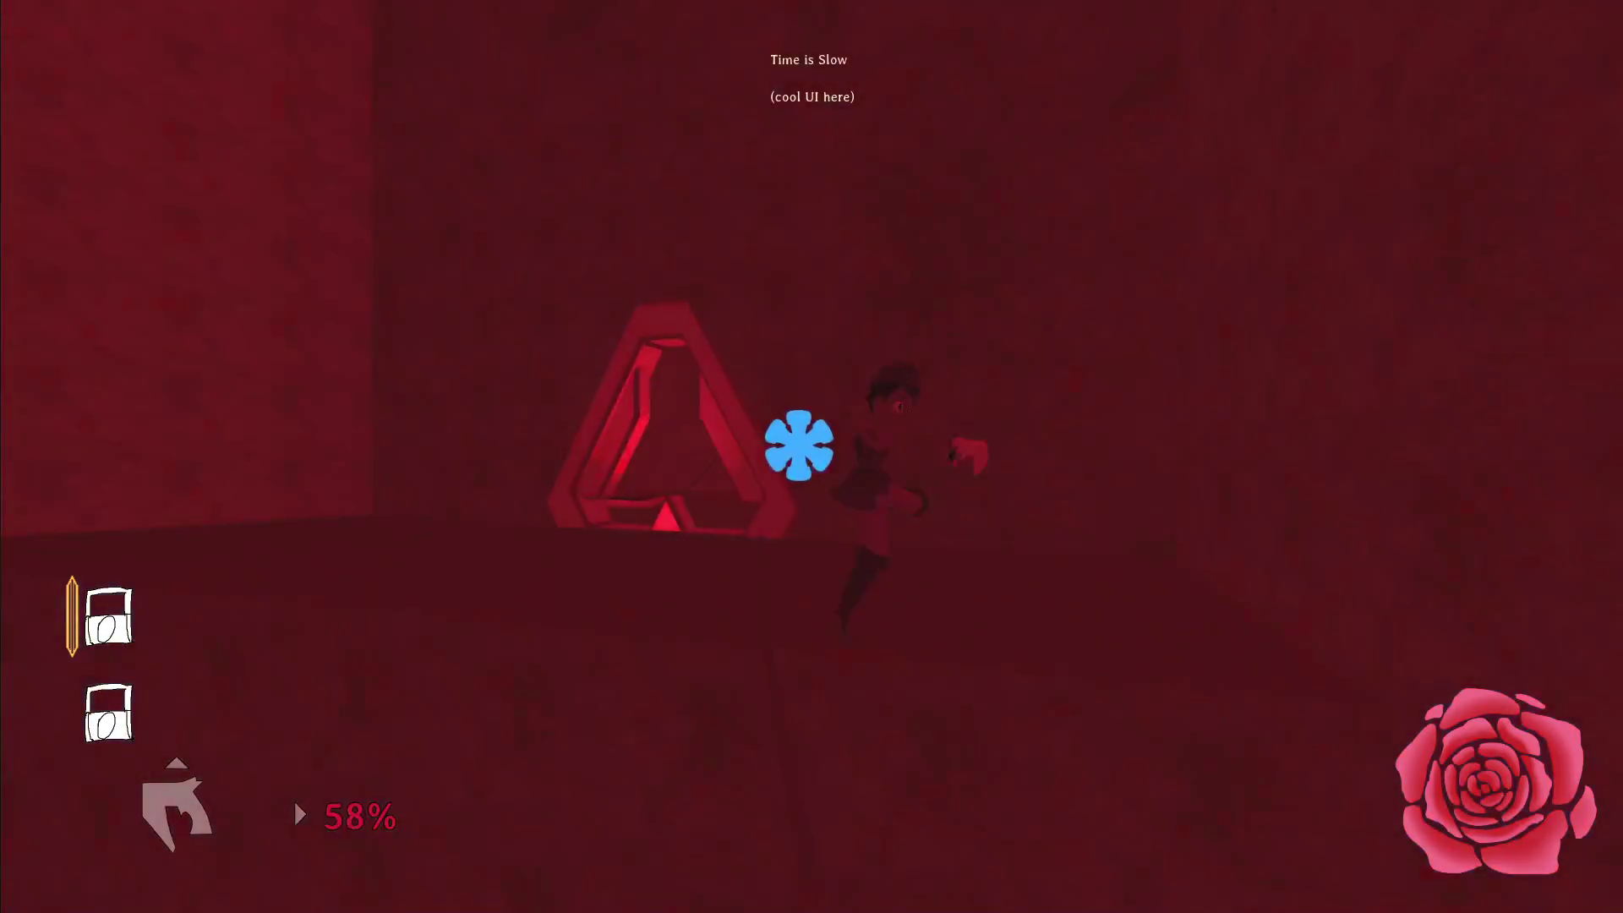
Pause the game and switch back to the editor's focus_cursor.gd script.
key("Escape")
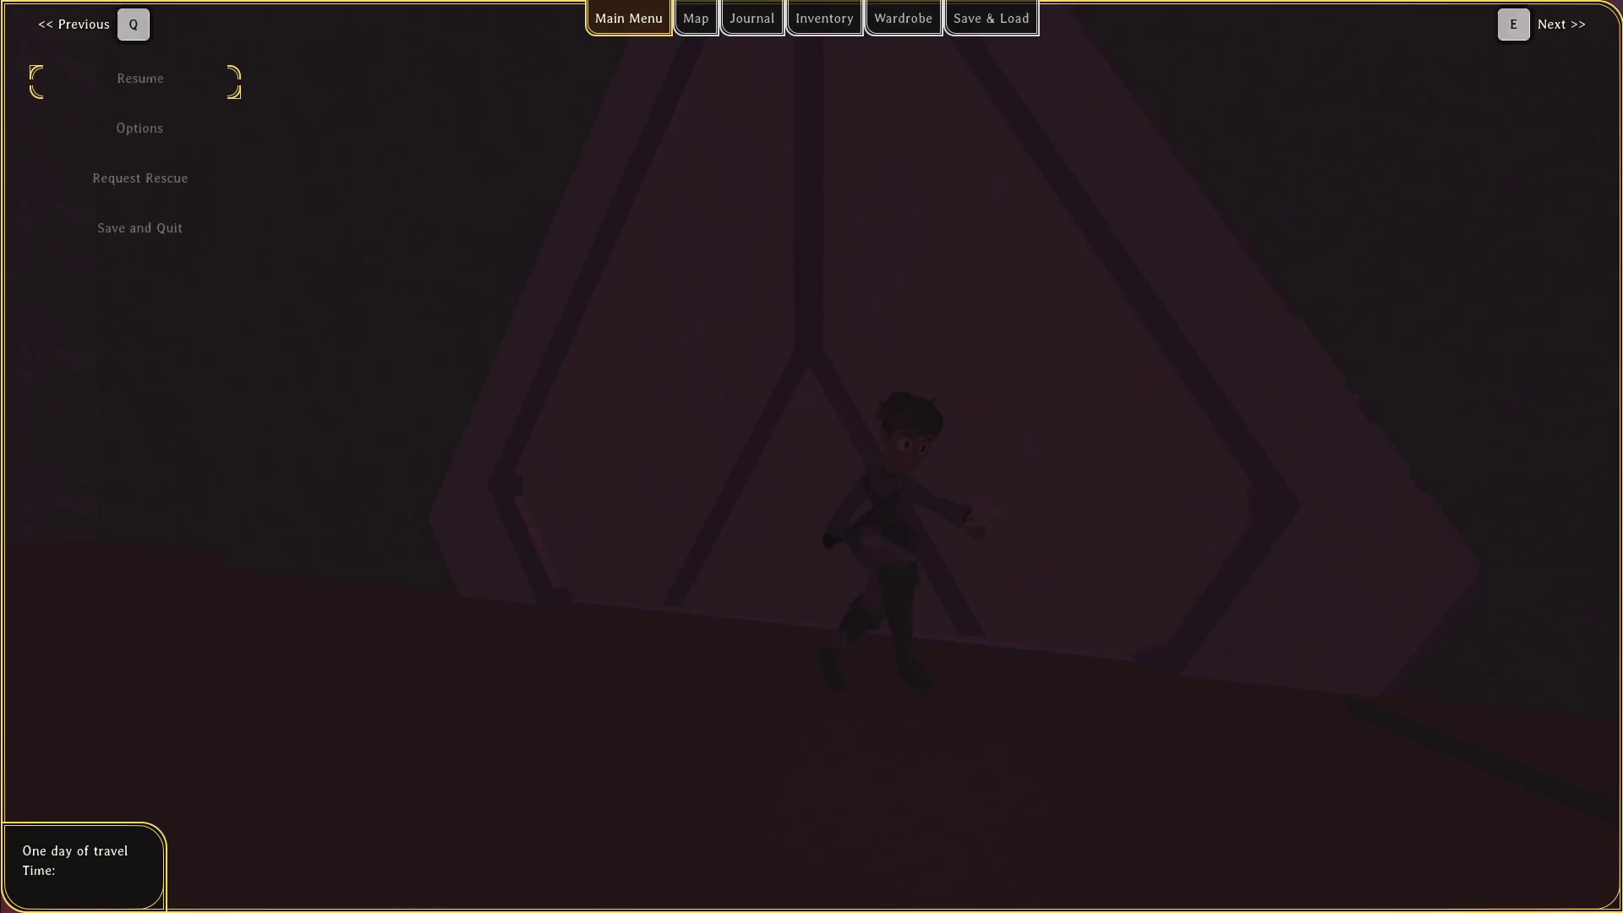
key("alt+Tab")
scroll(464, 235, "down", 3)
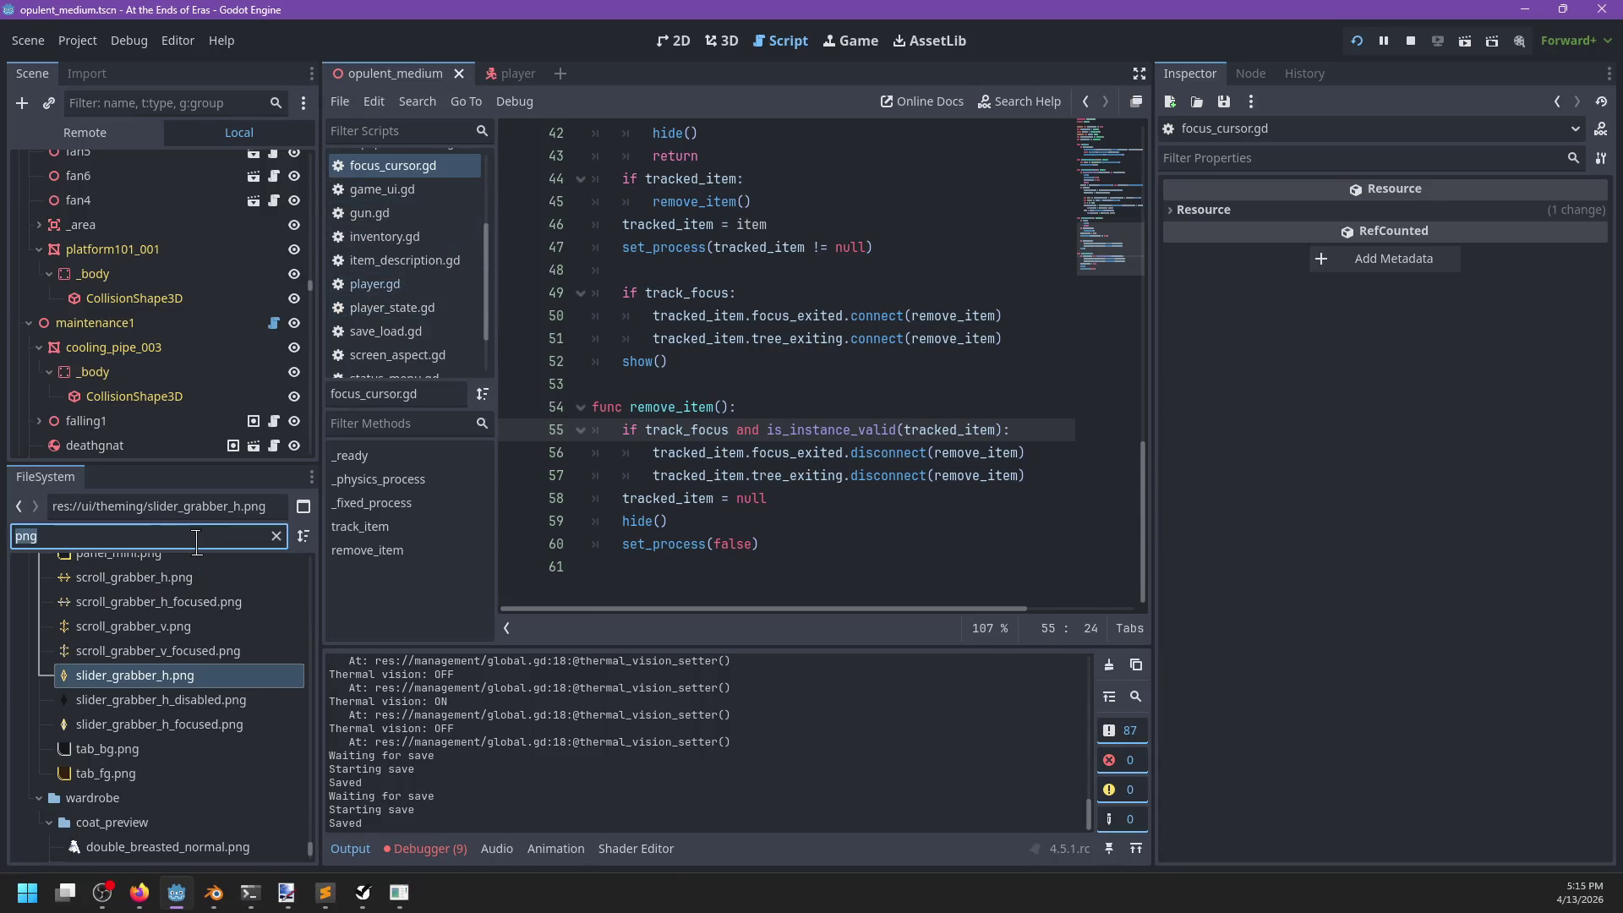
Open time_gun.tscn via a 'time_gun' filter, lower MIN_PERCENT_FIRE from 60.0 to 40.0, and save.
type("time_gun")
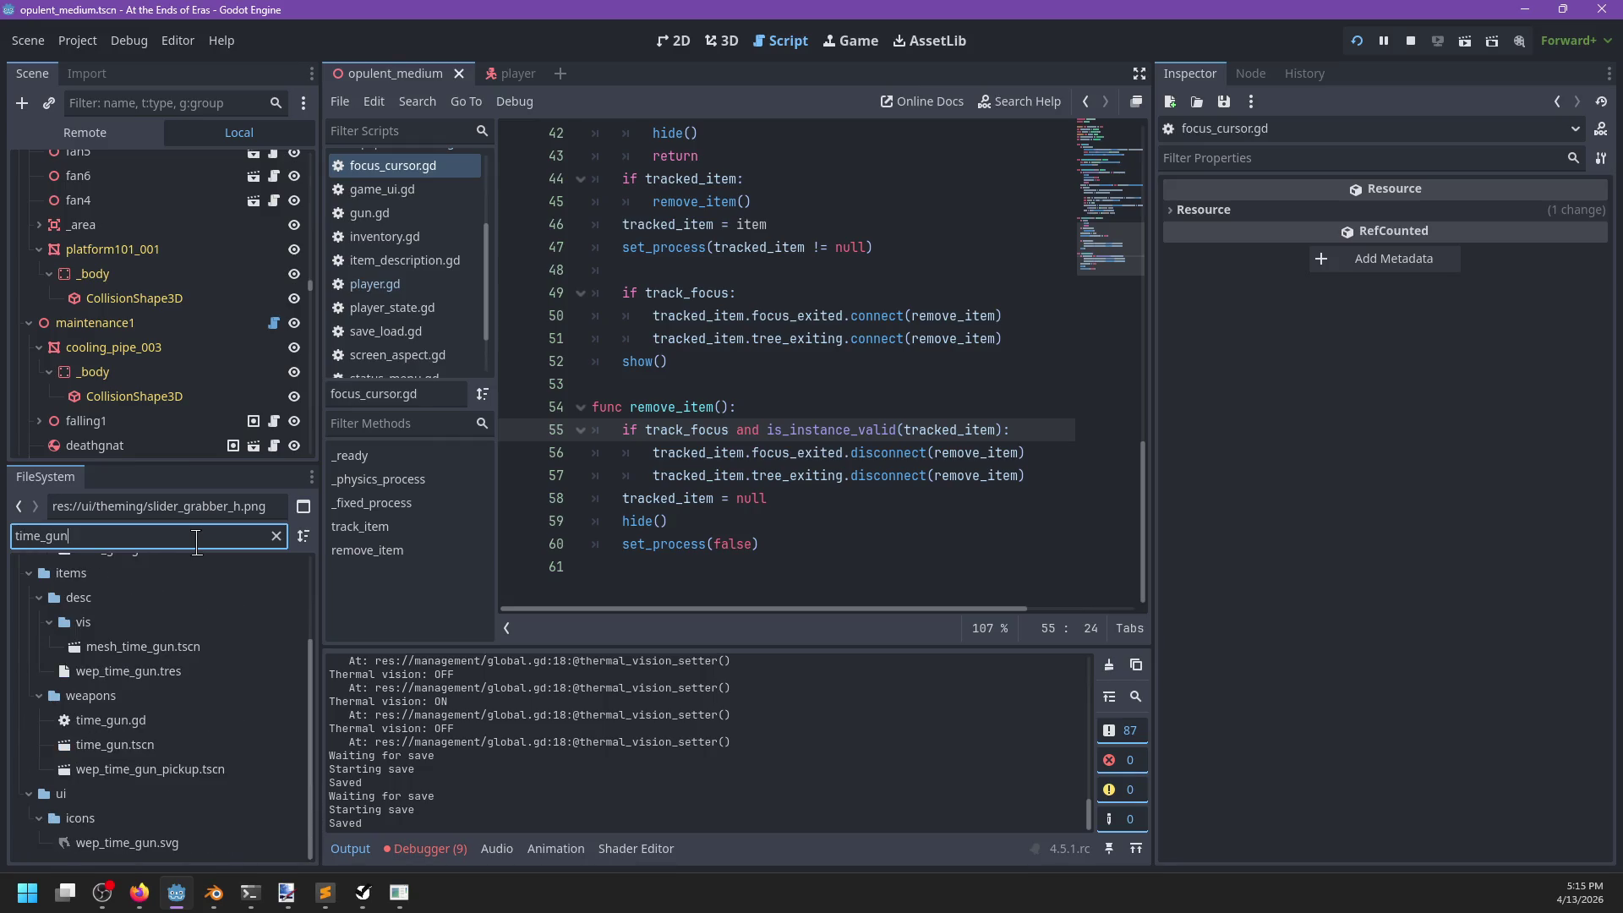
double_click(135, 746)
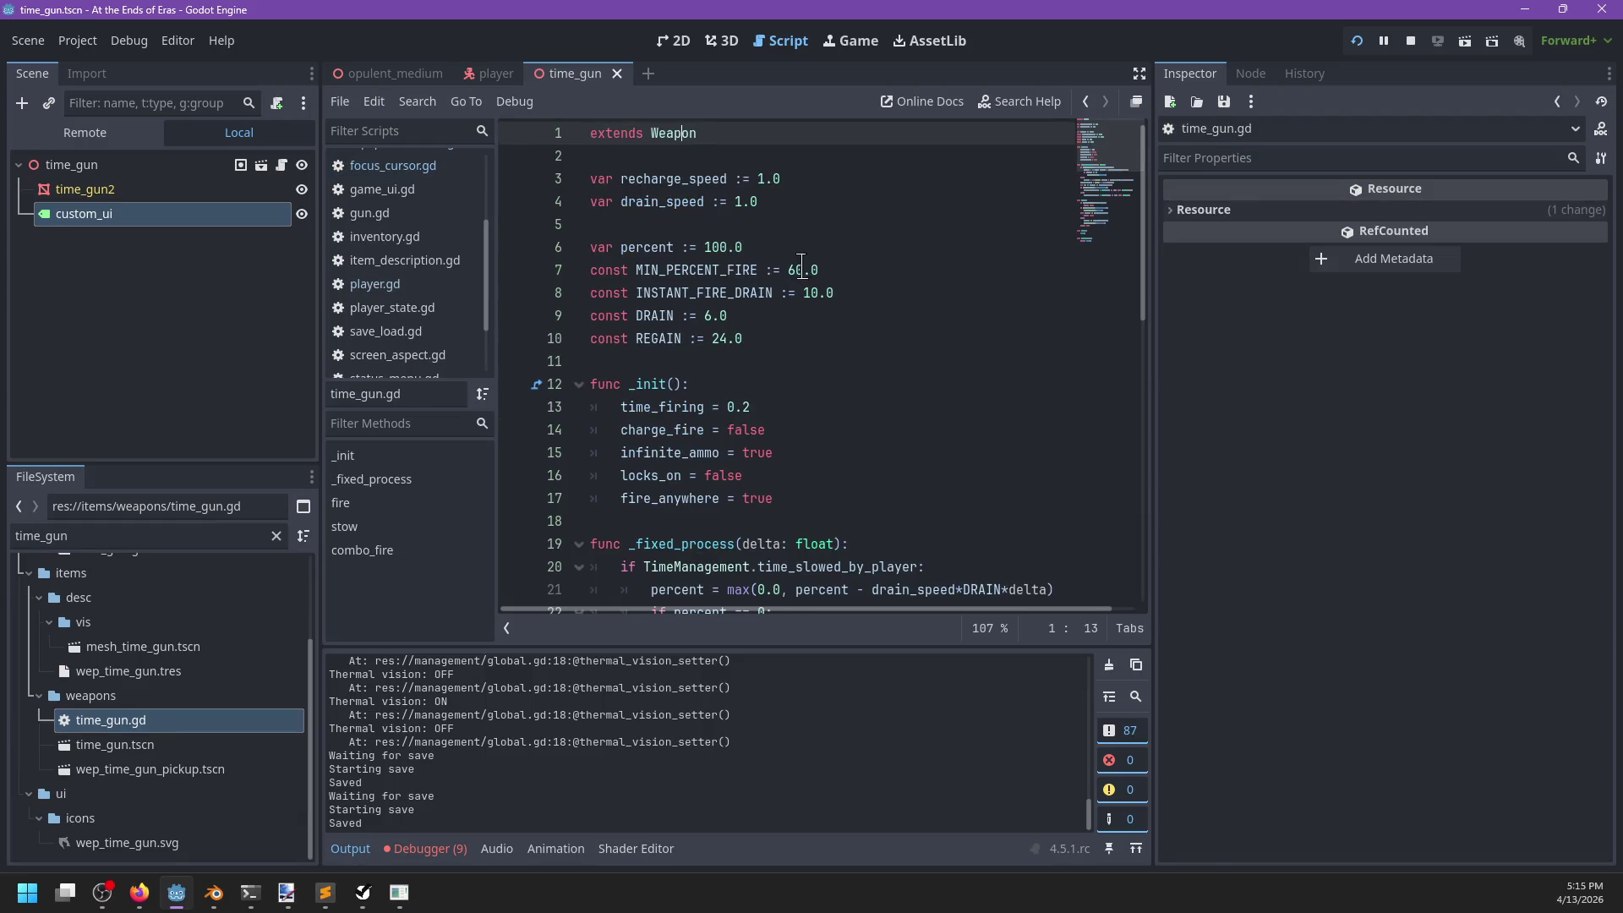
left_click(792, 270)
type("4")
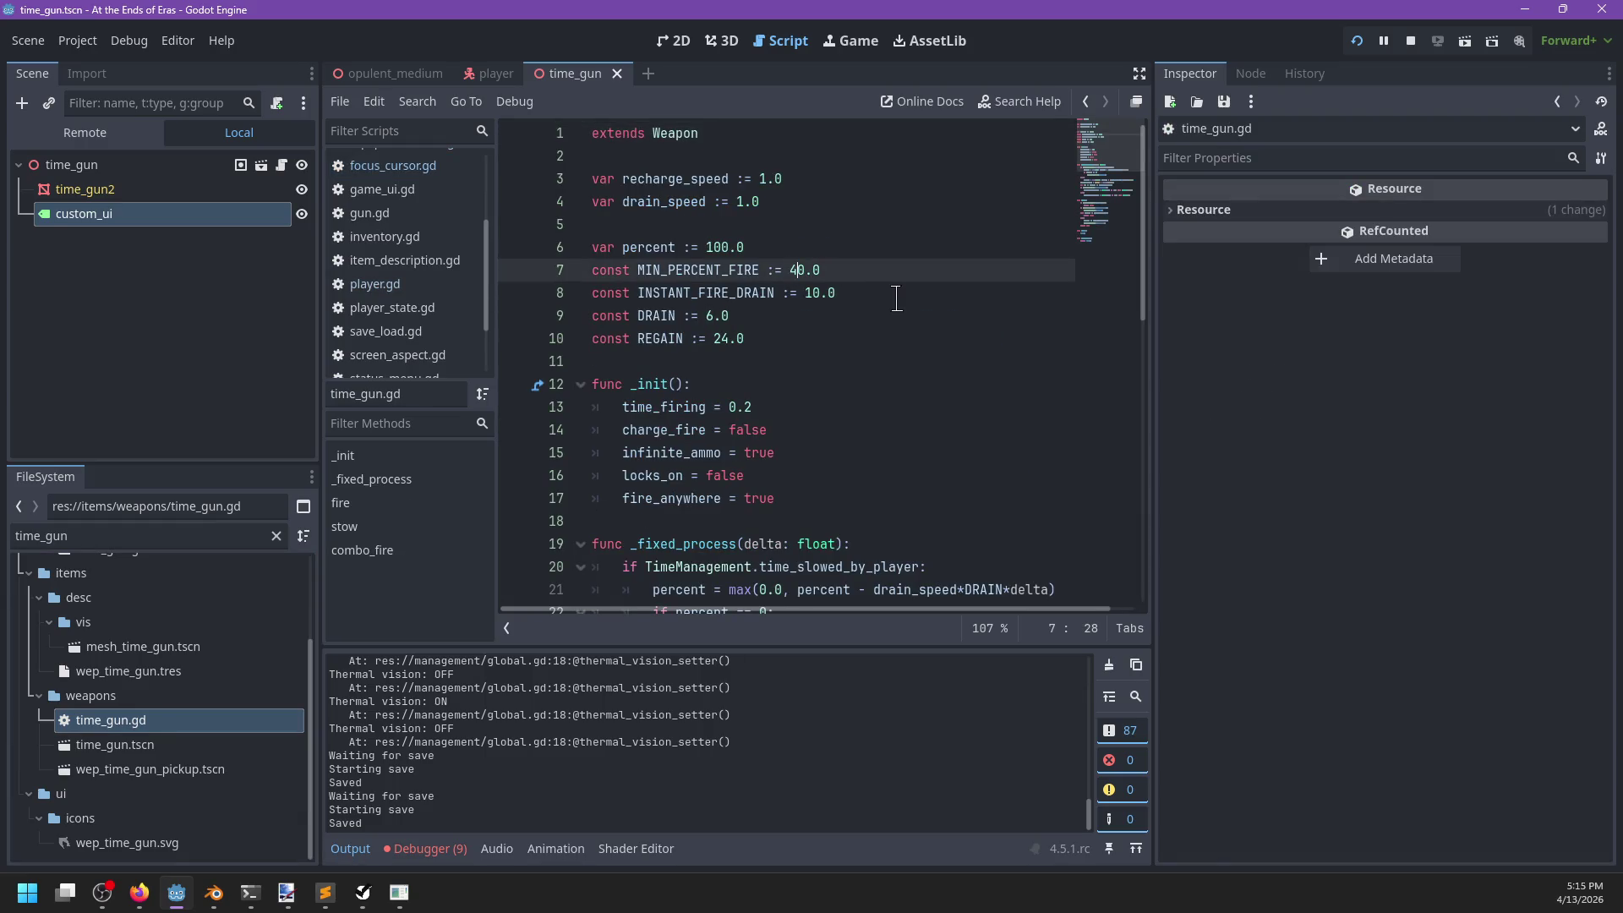
key("ctrl+s")
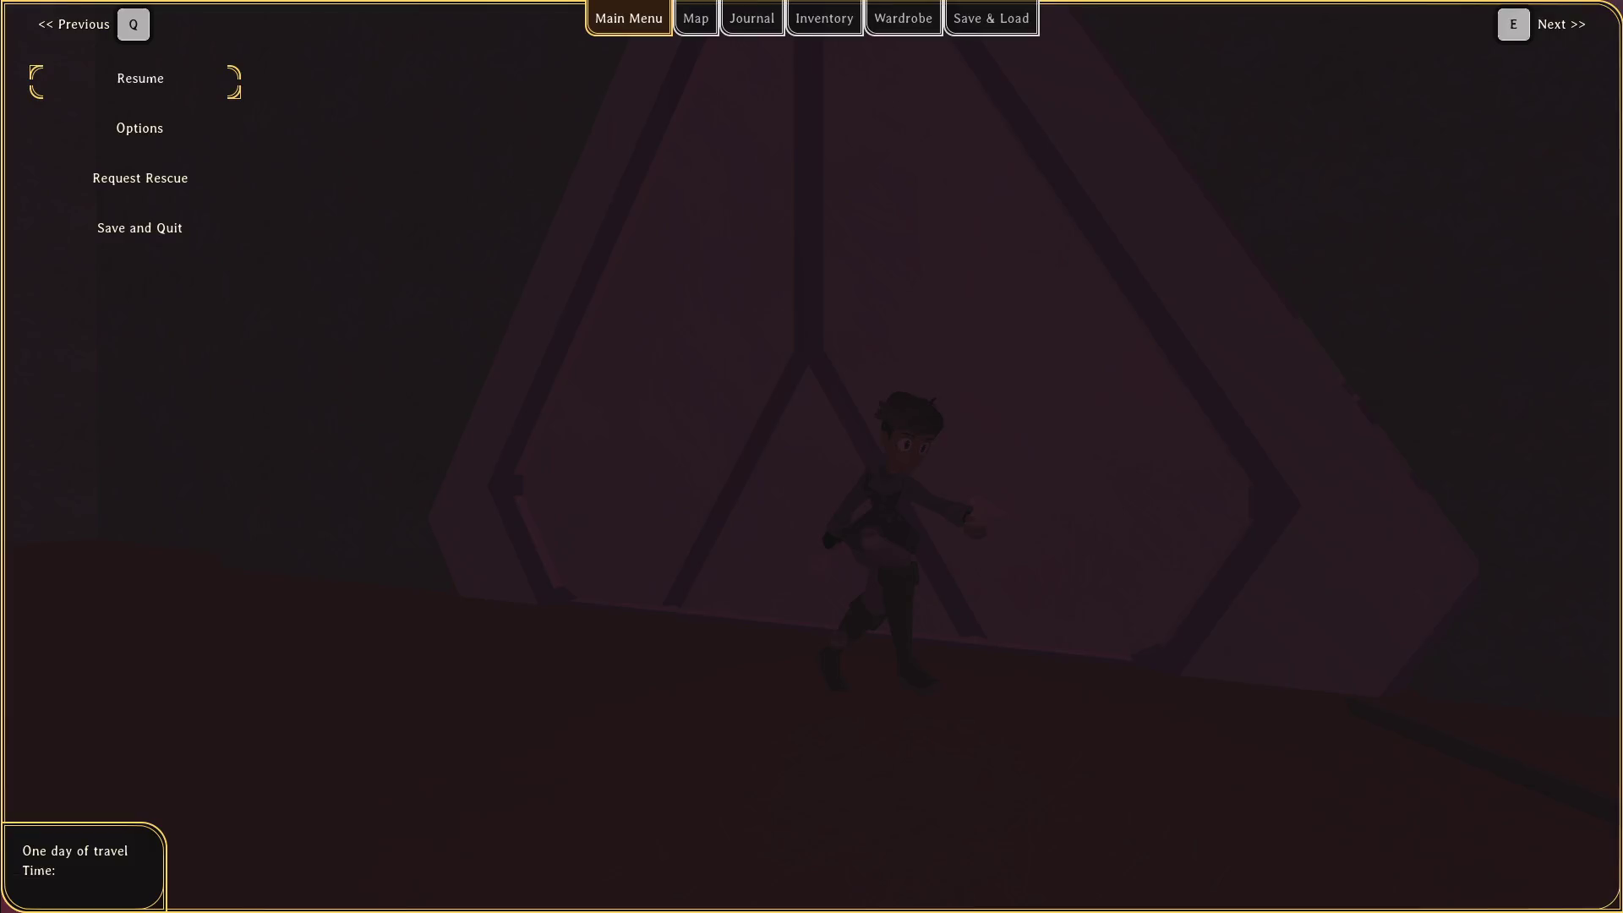
Resume, fire the time gun to slow time, run and toggle the item wheel, then return to Godot.
key("Escape")
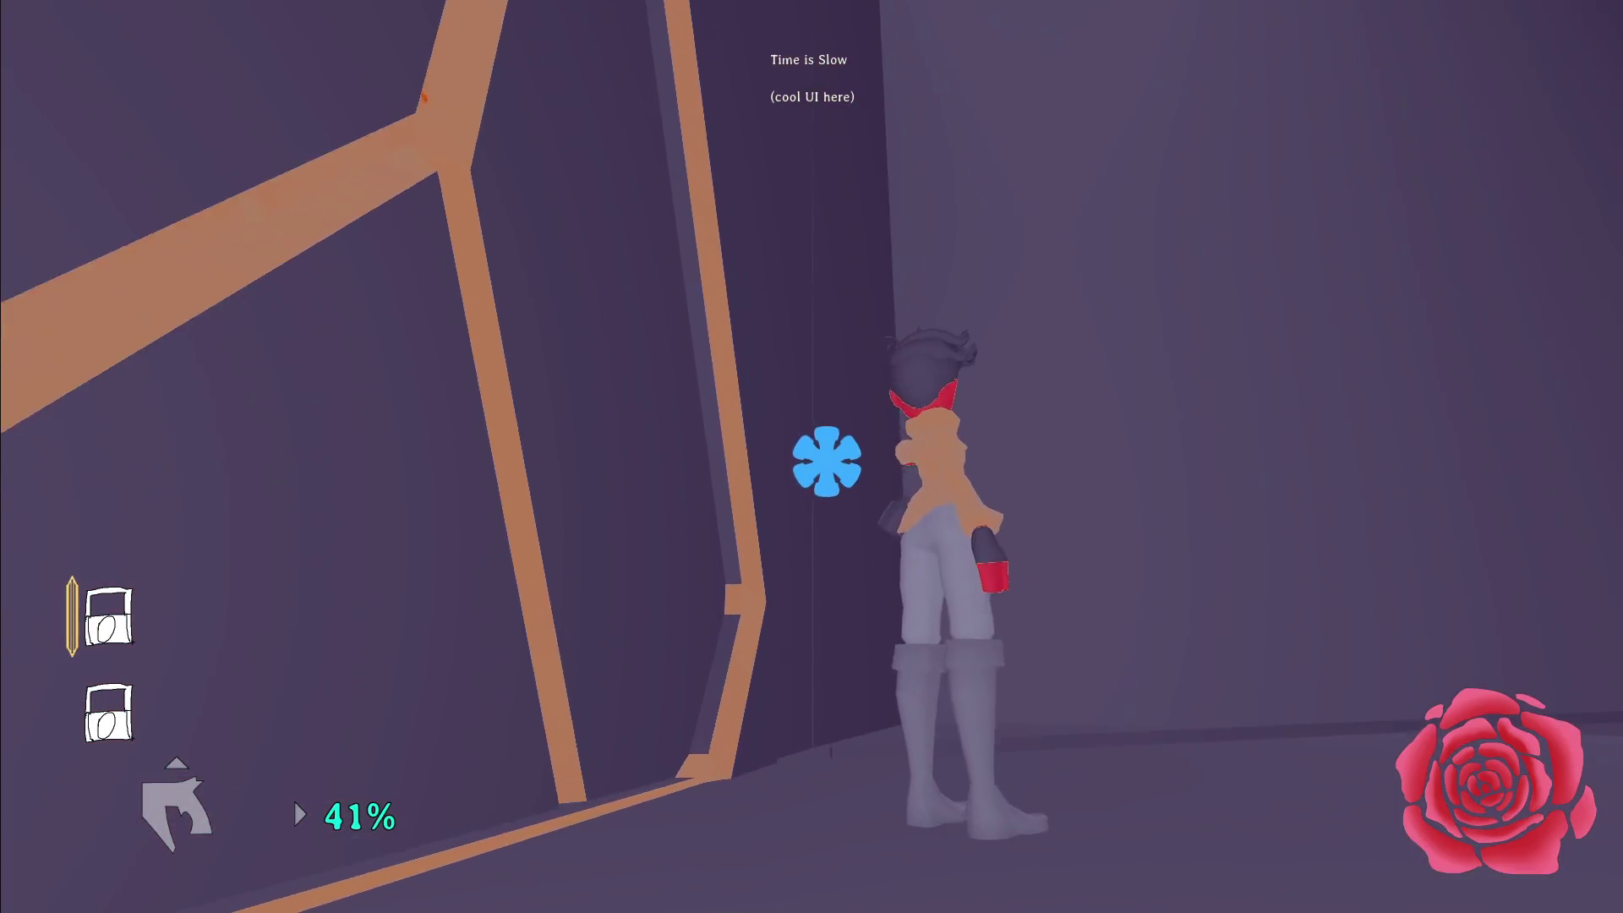
left_click(913, 431)
key("shift")
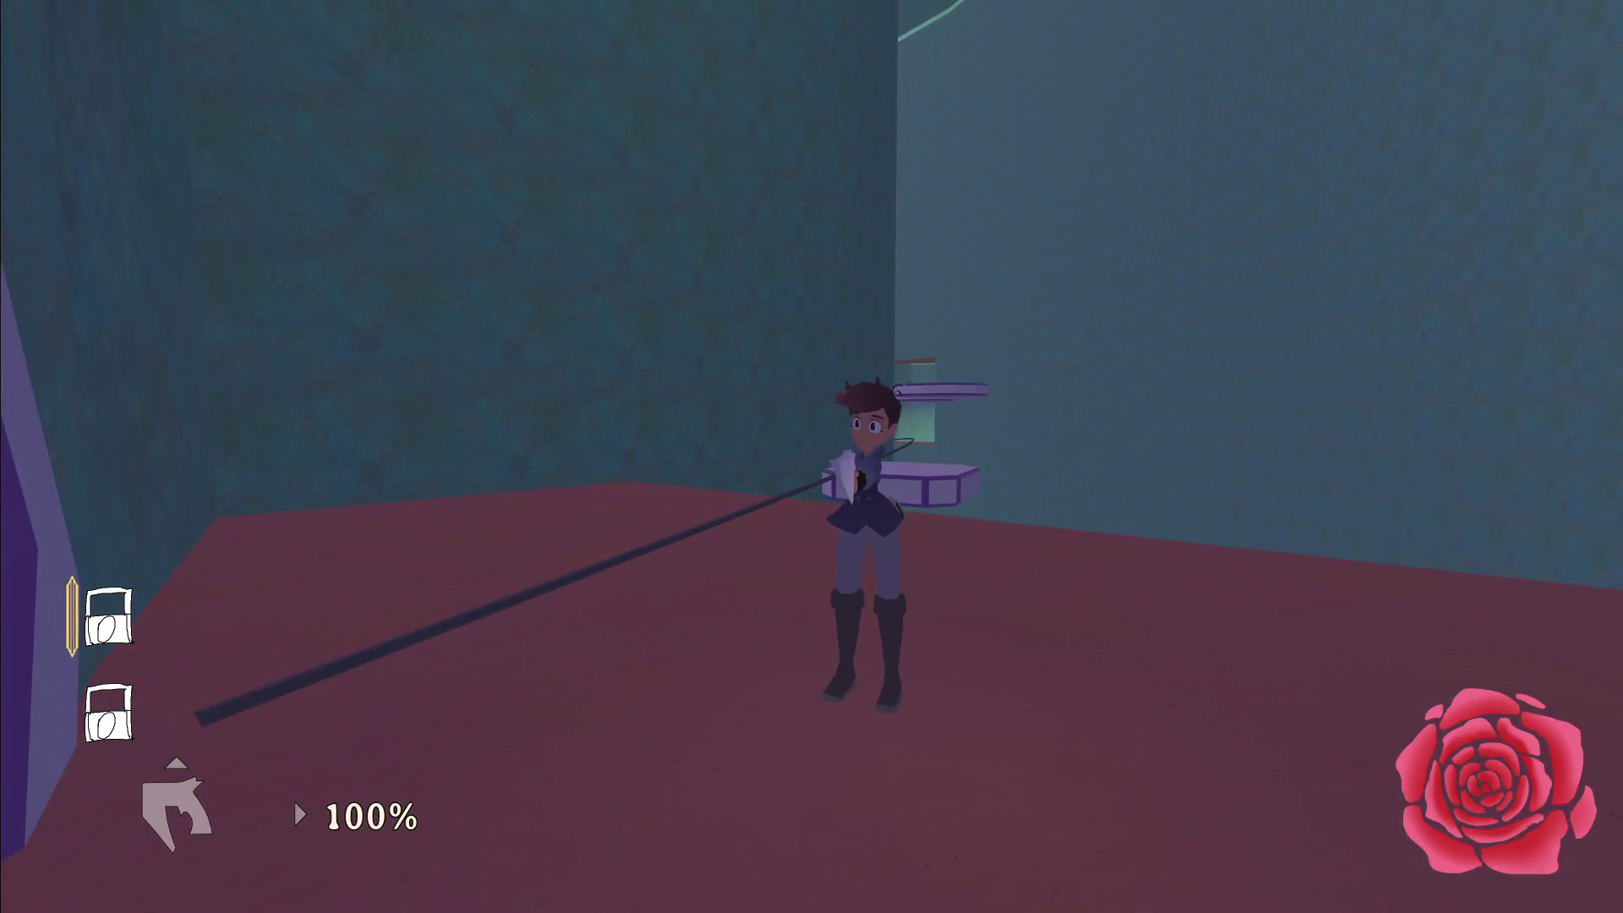
key("shift")
key("d")
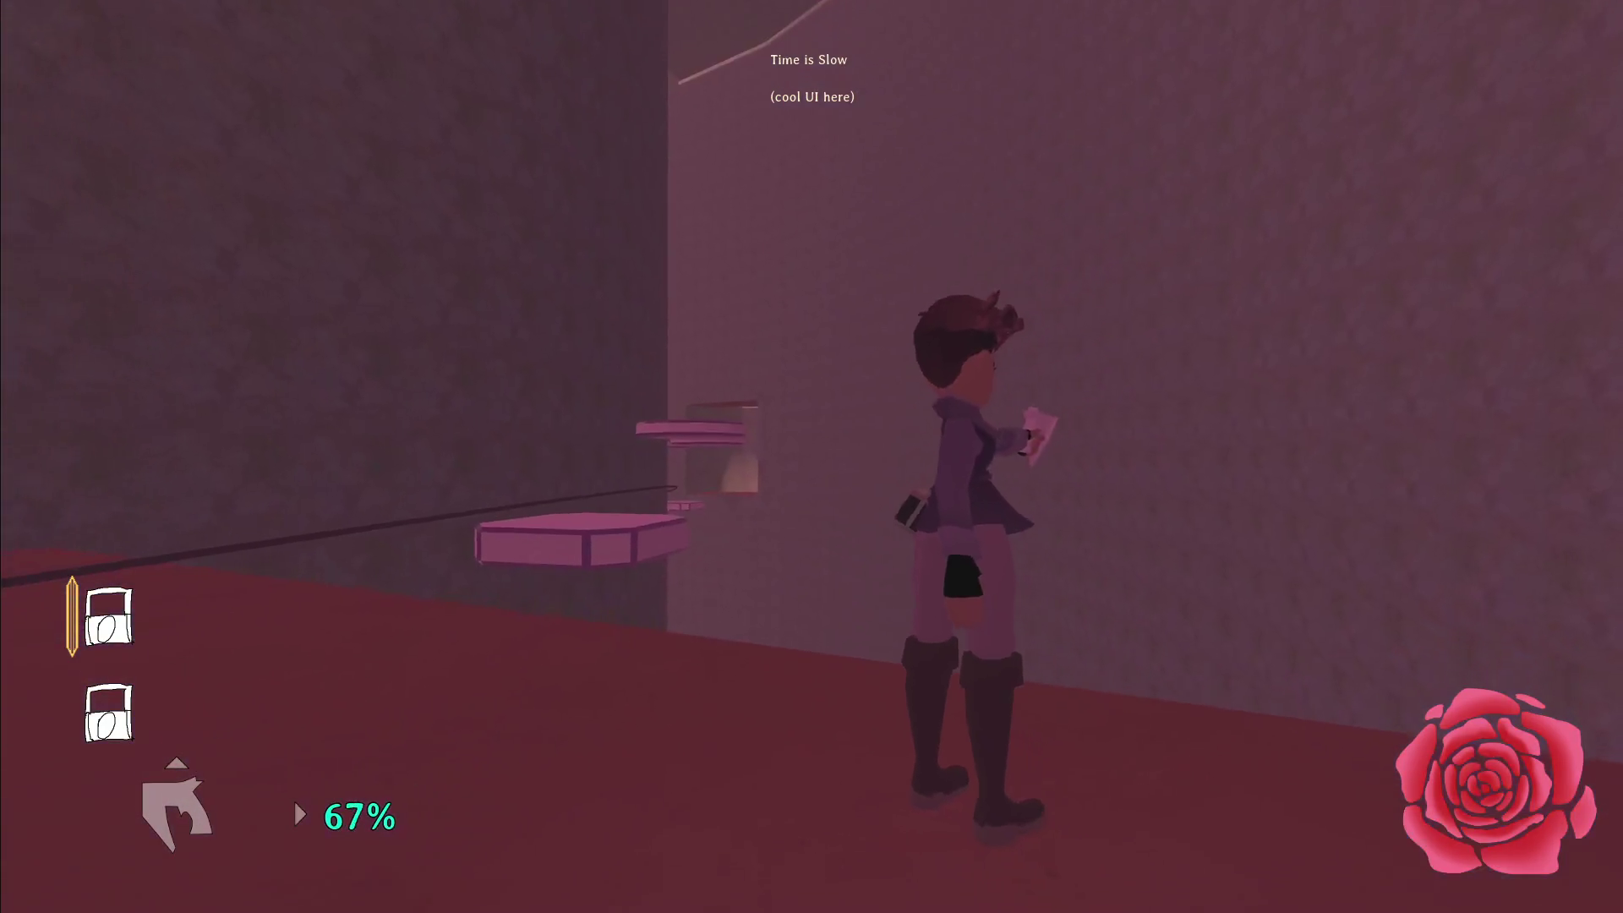
key("e")
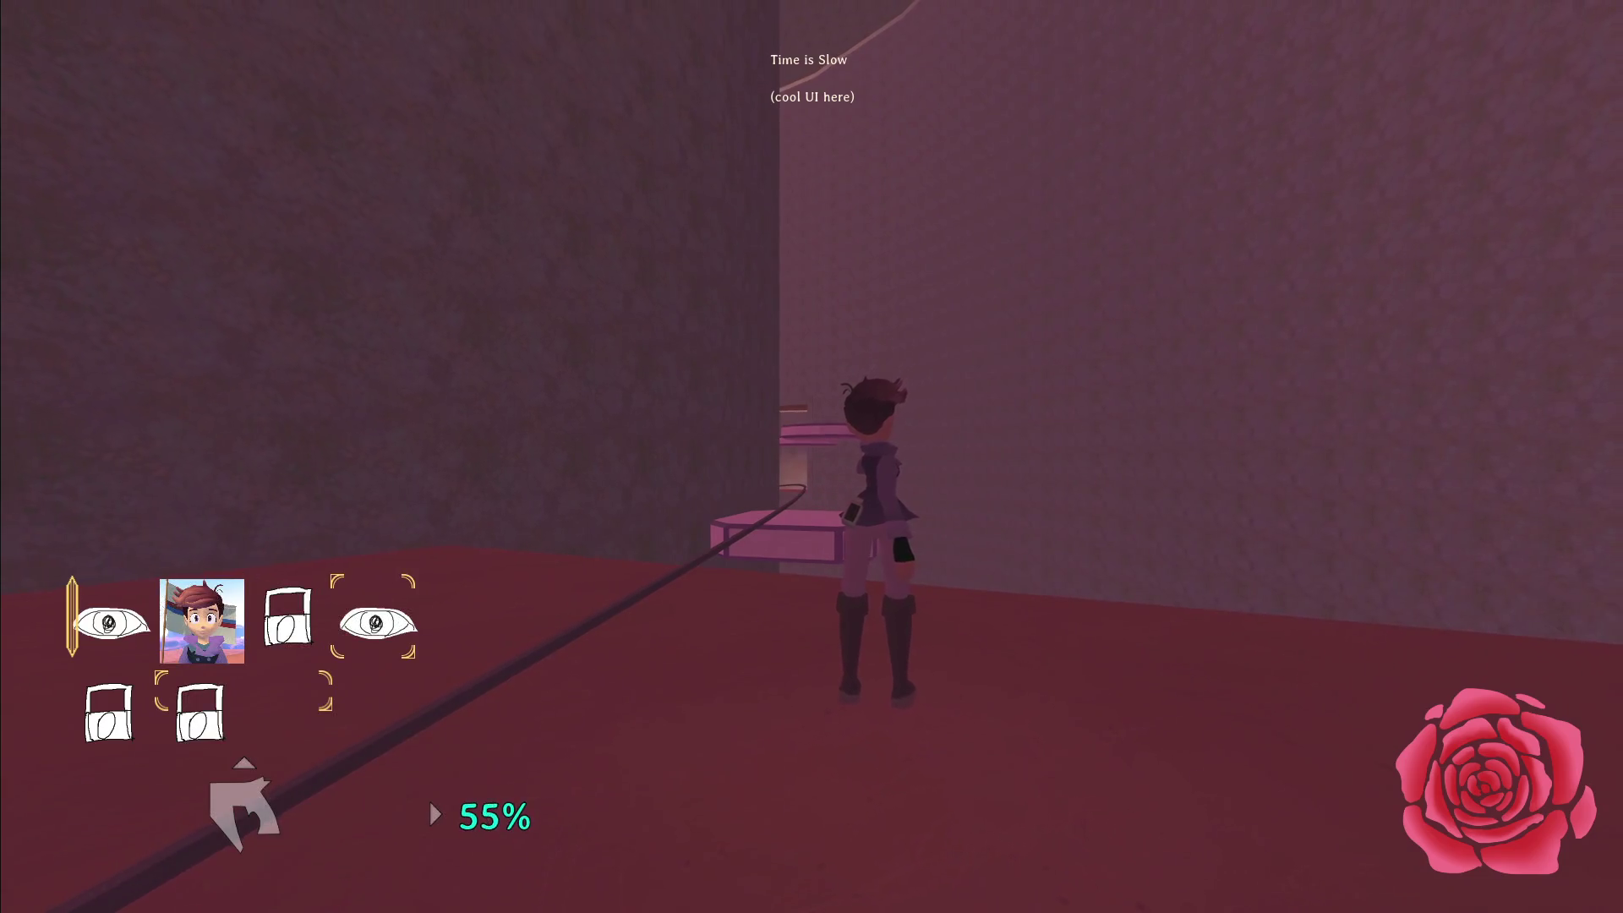
key("e")
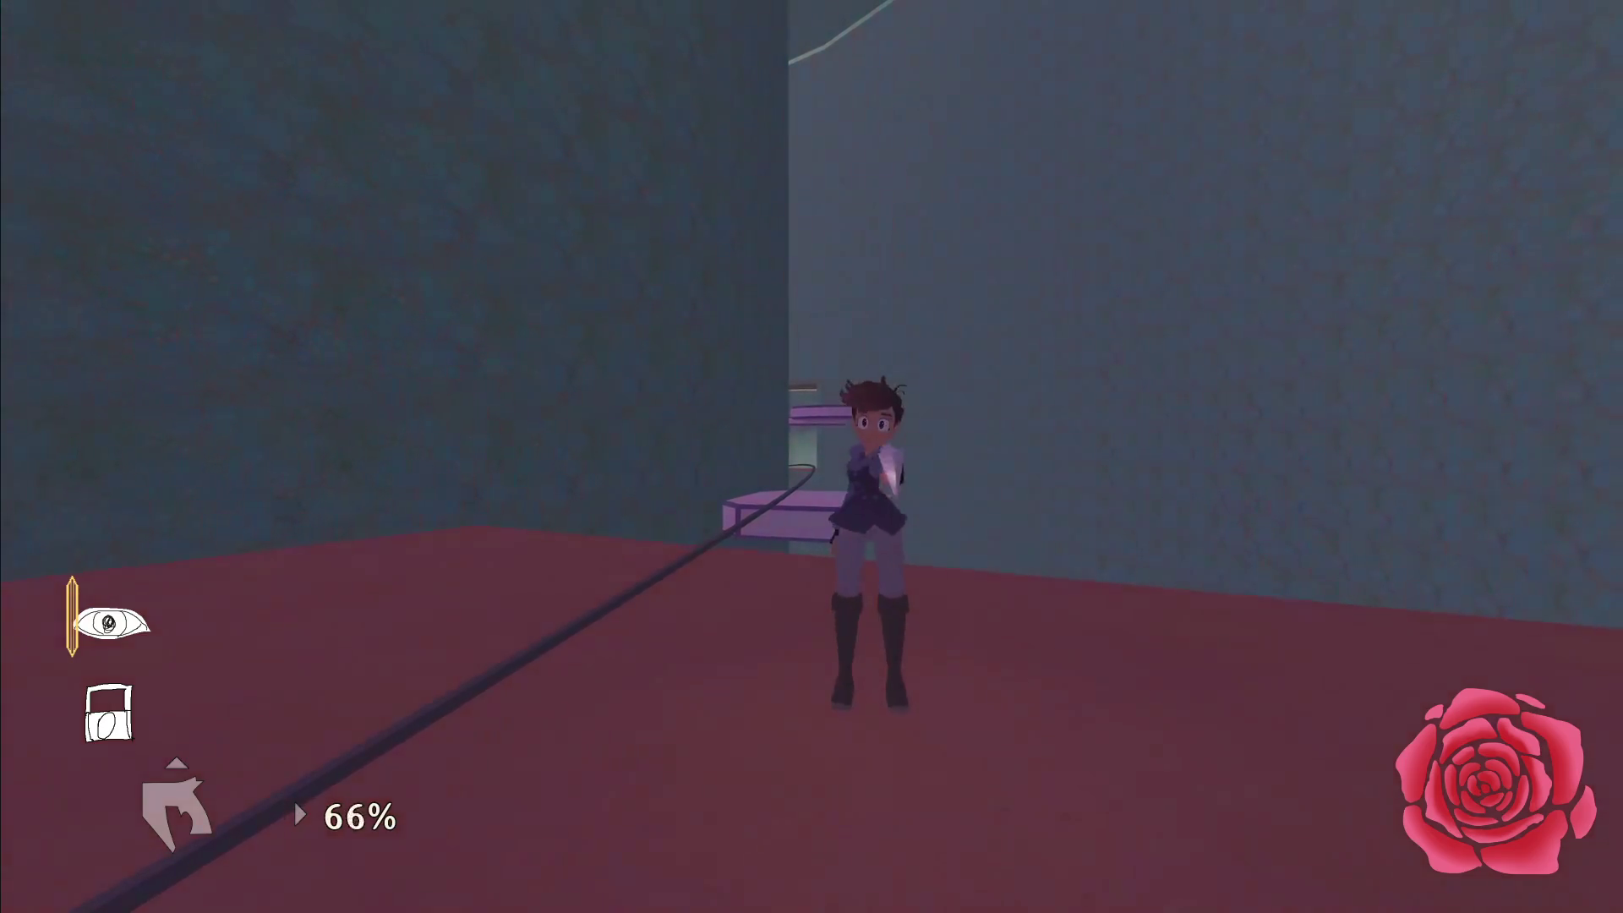
key("Escape")
key("alt+Tab")
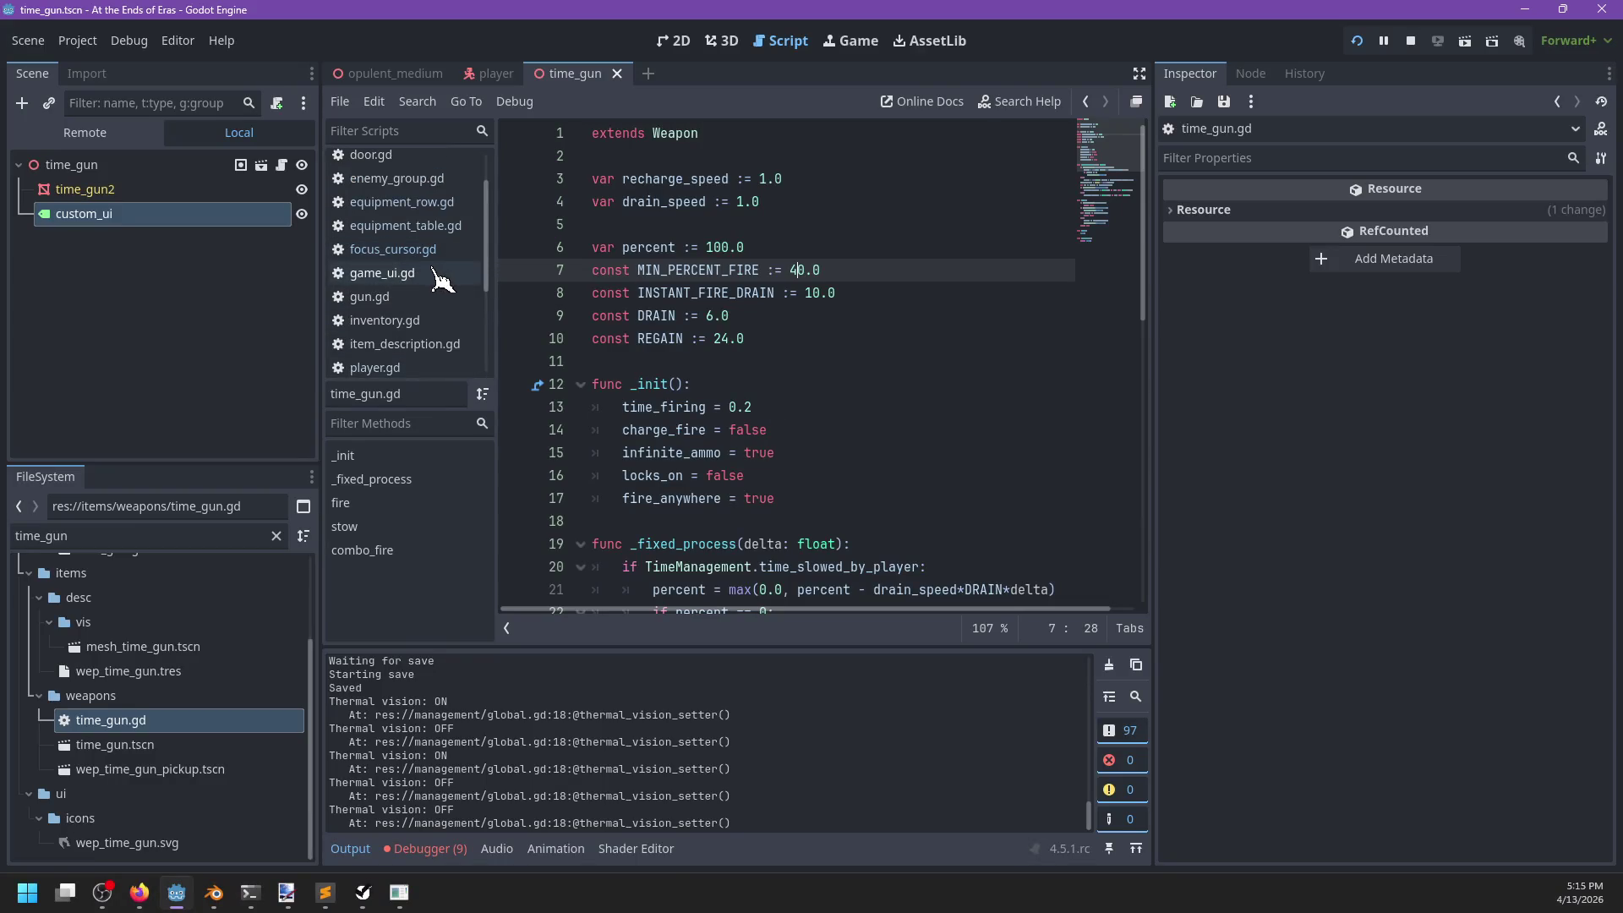
Open game_ui.gd and scroll through its code.
left_click(439, 279)
scroll(850, 370, "up", 10)
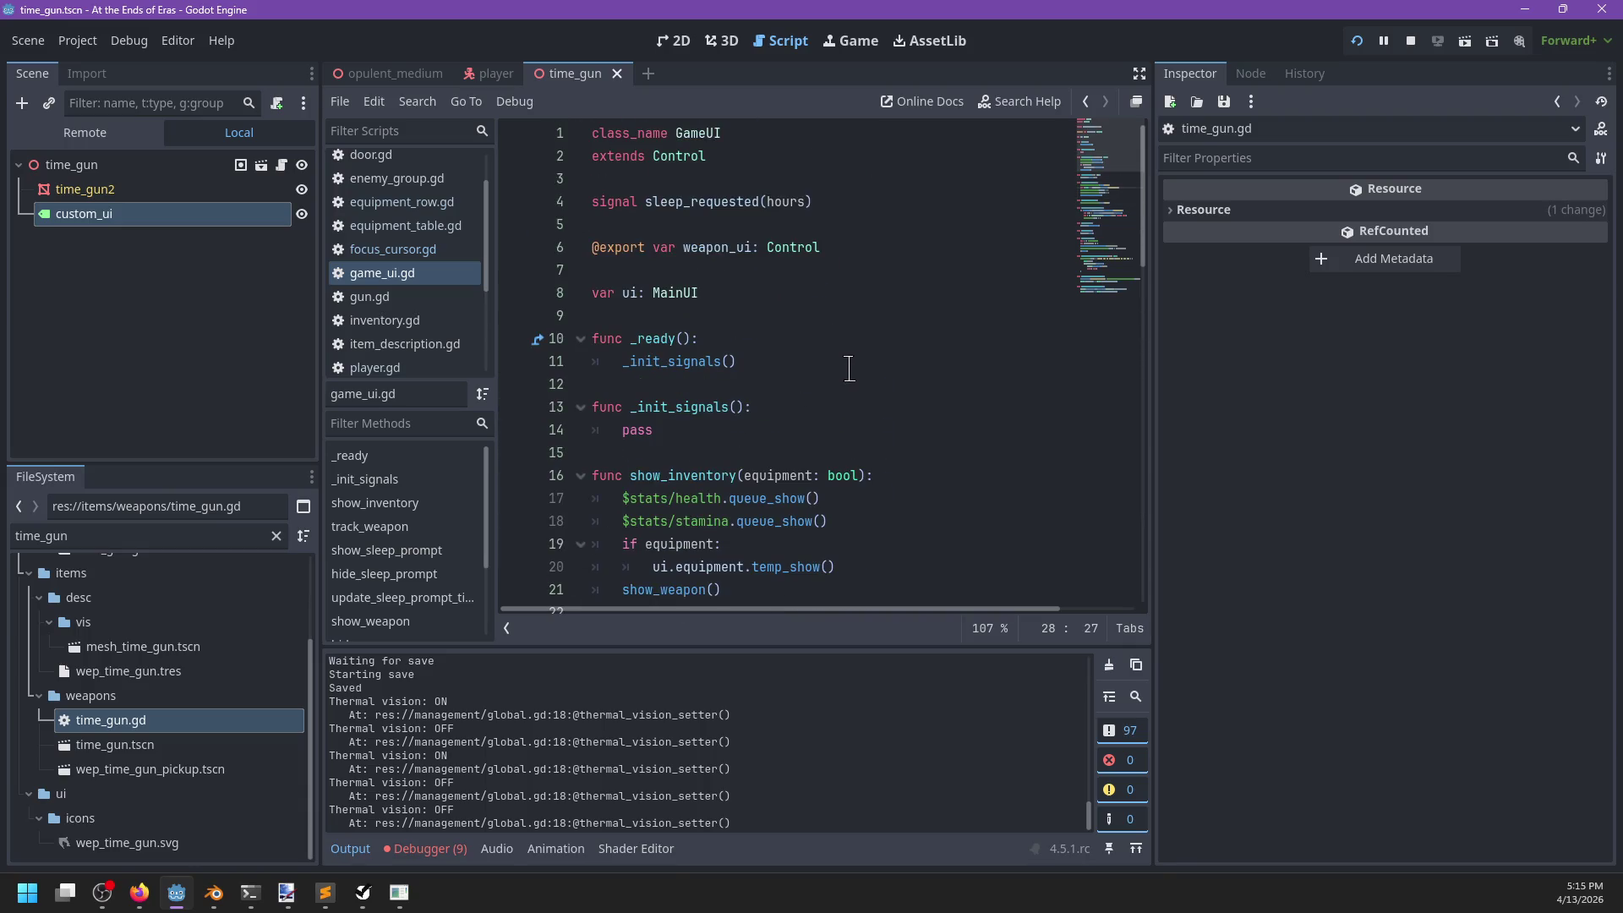
scroll(850, 369, "down", 2)
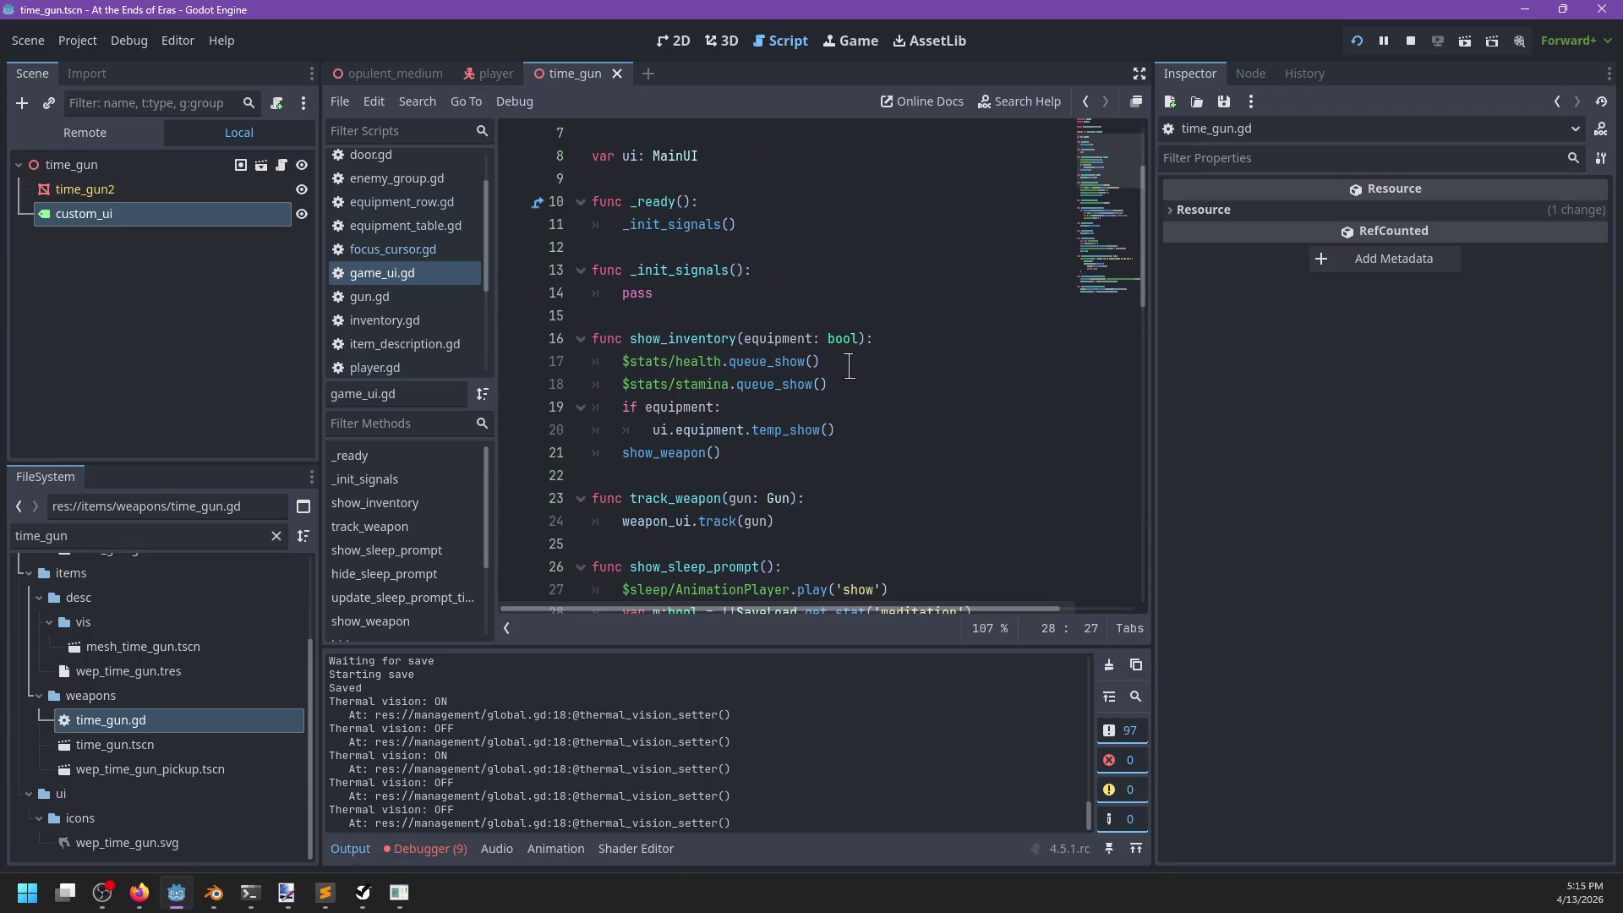
scroll(850, 365, "down", 3)
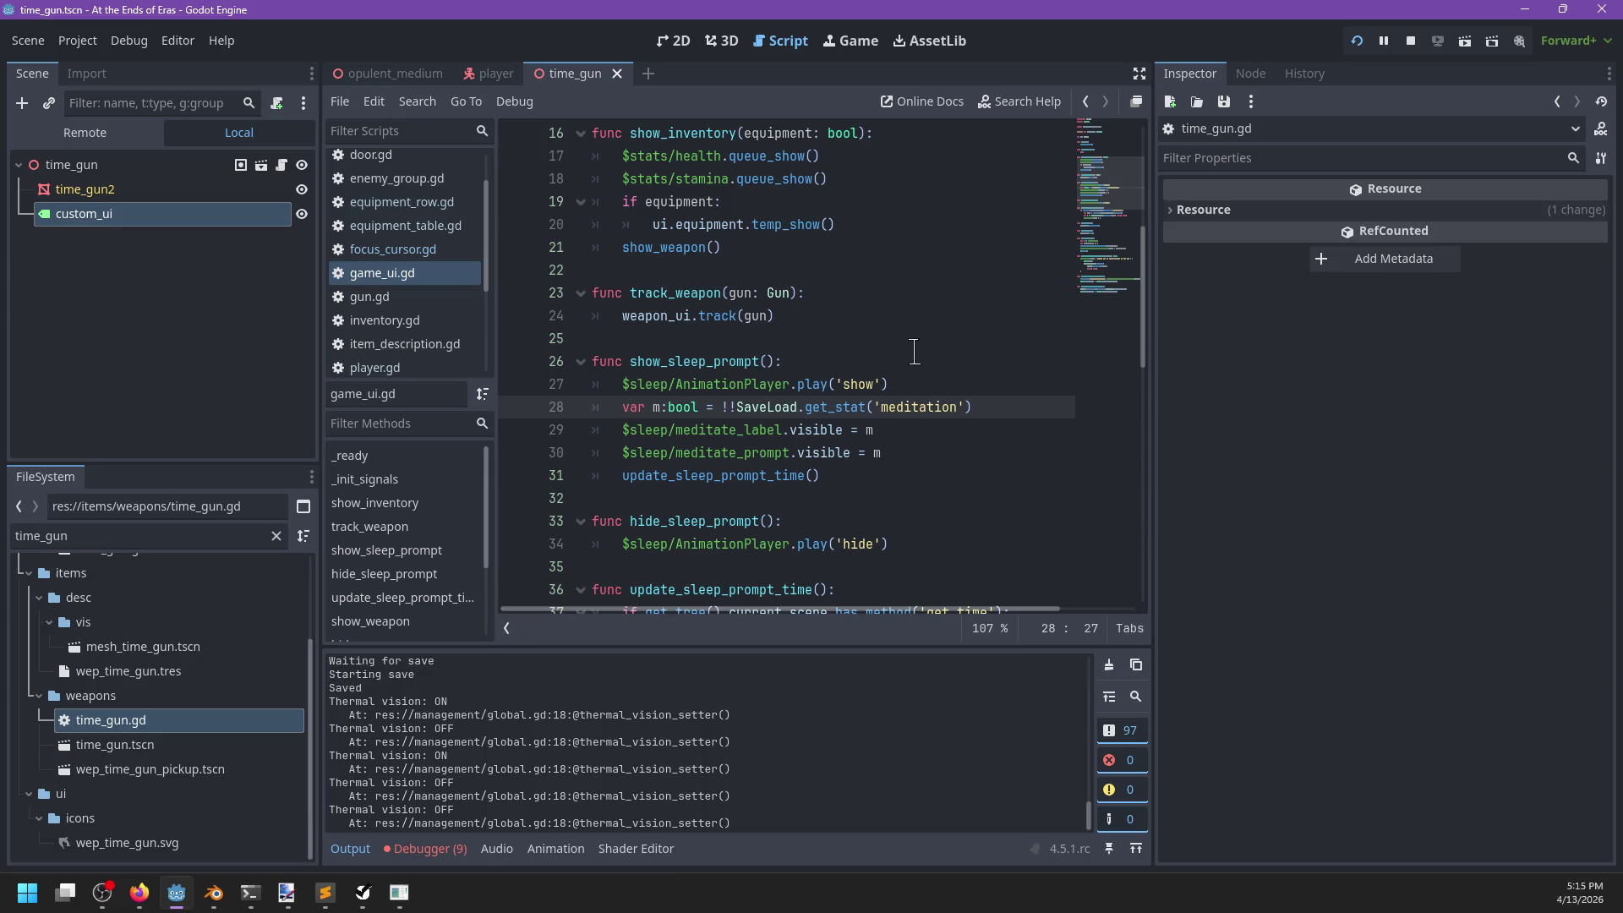
scroll(914, 352, "up", 4)
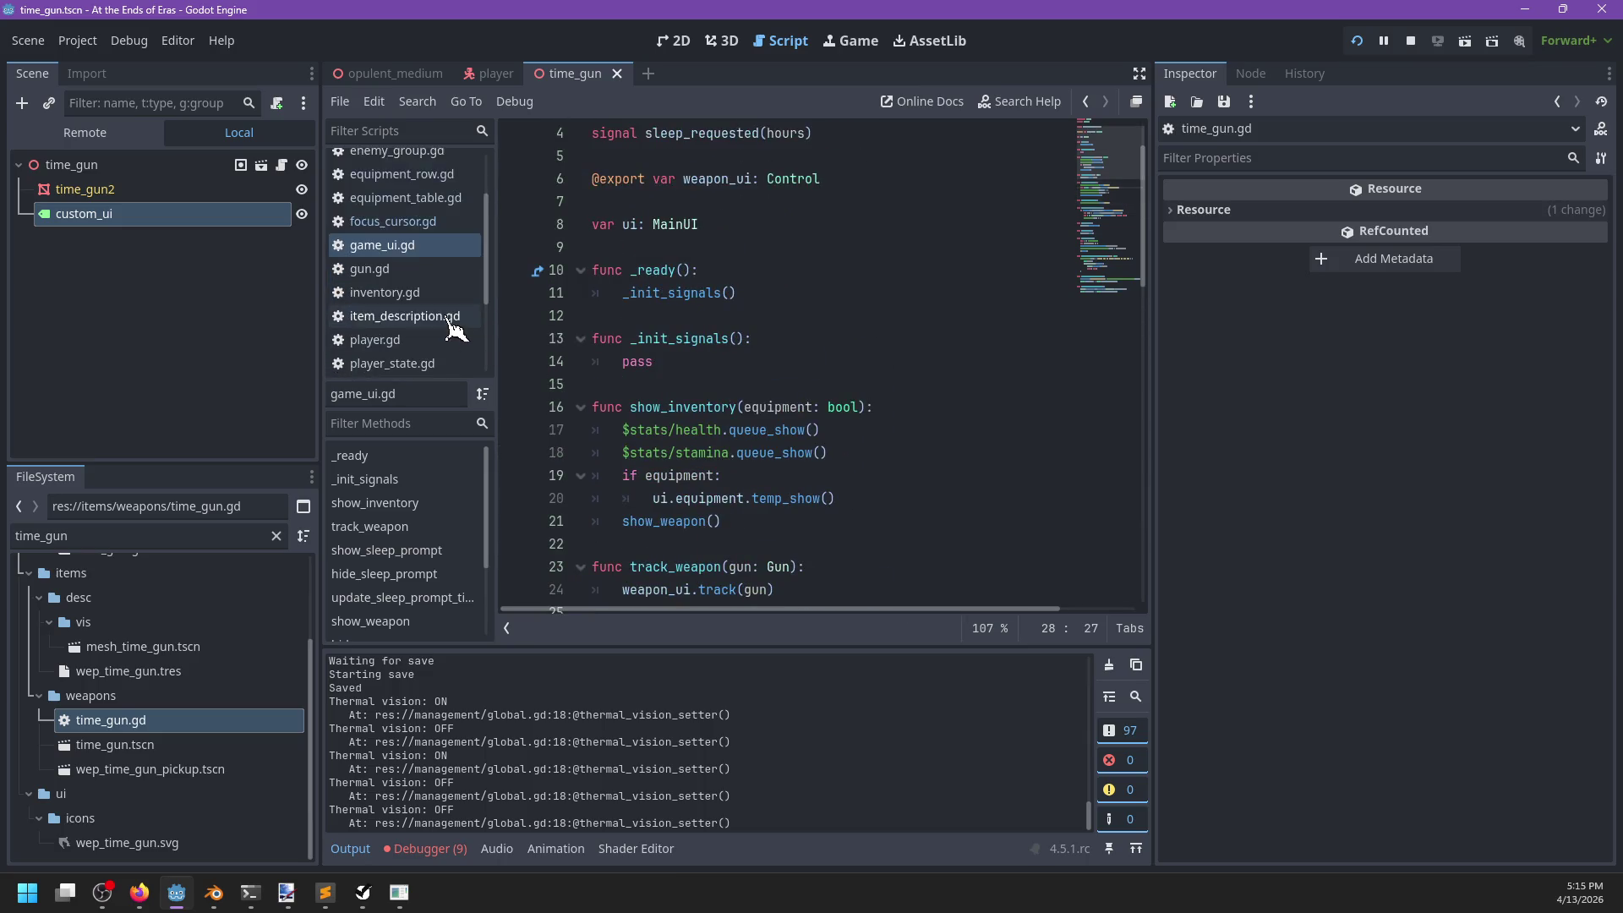
scroll(457, 330, "down", 3)
Open ui.gd and scroll to its _process function, which times holding choose_item.
left_click(423, 339)
scroll(723, 324, "up", 6)
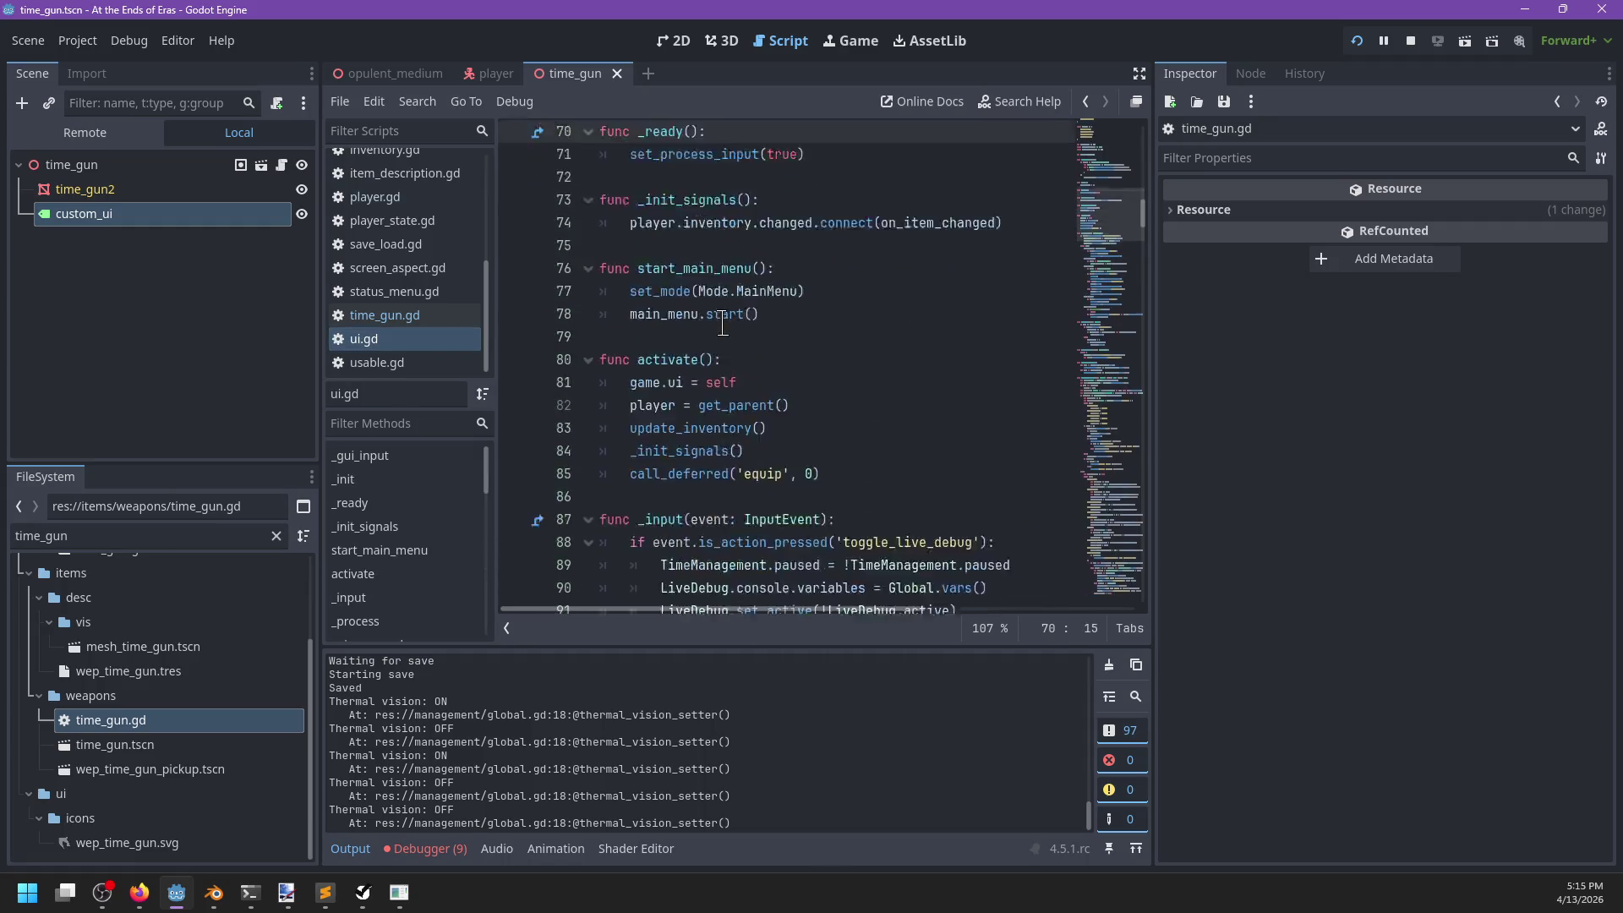
scroll(723, 324, "up", 1)
scroll(883, 322, "up", 3)
scroll(882, 322, "down", 5)
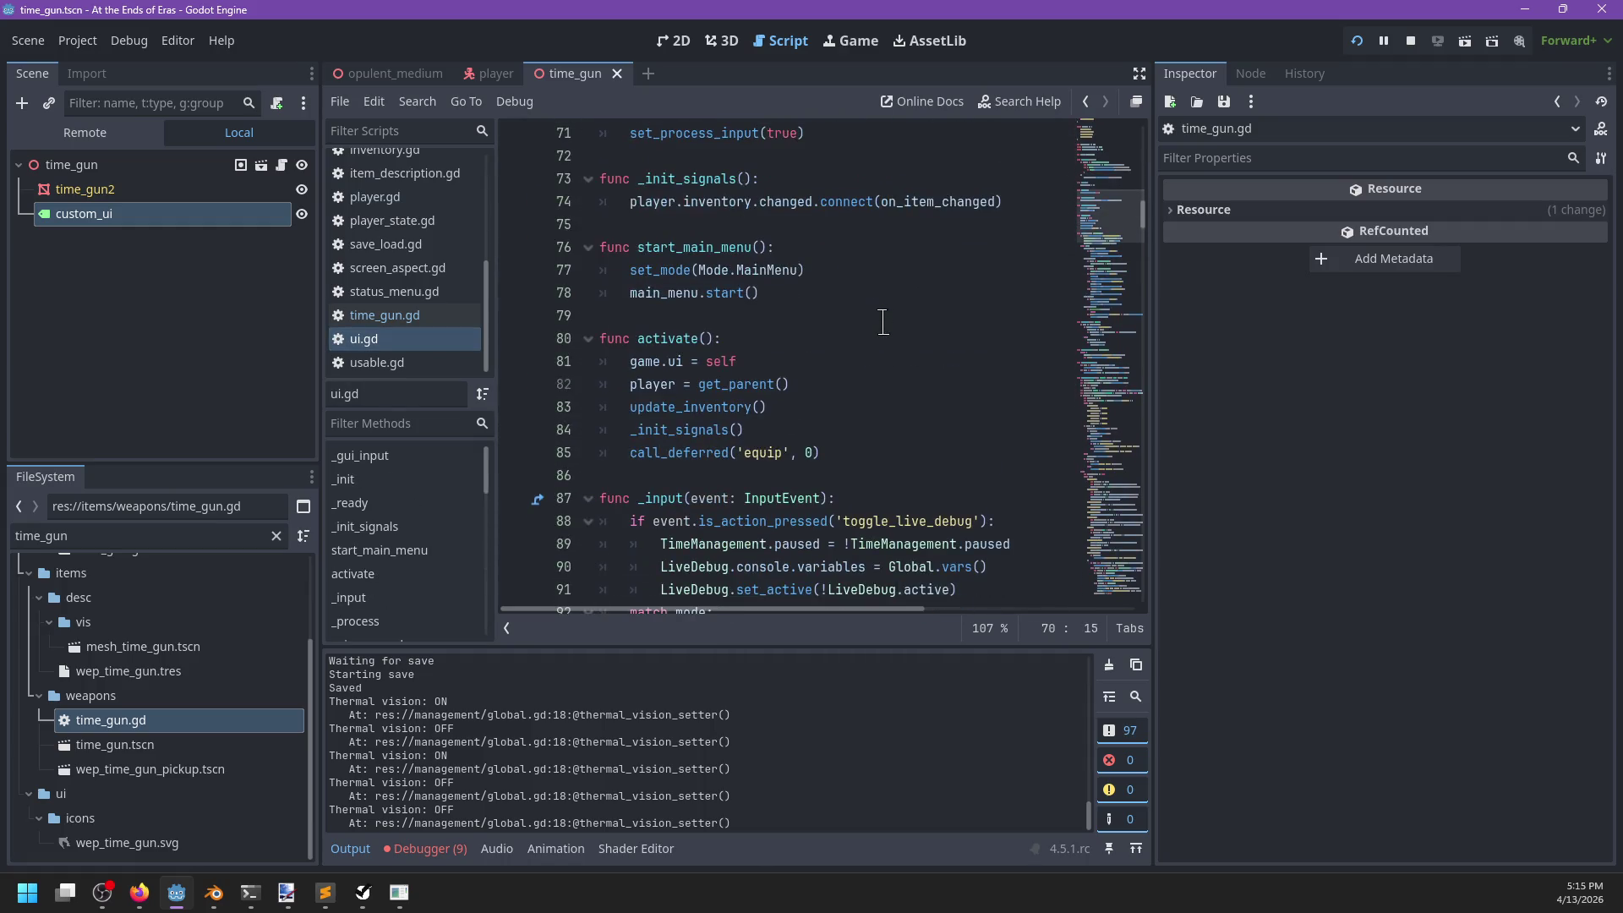
scroll(879, 329, "down", 2)
scroll(673, 361, "down", 13)
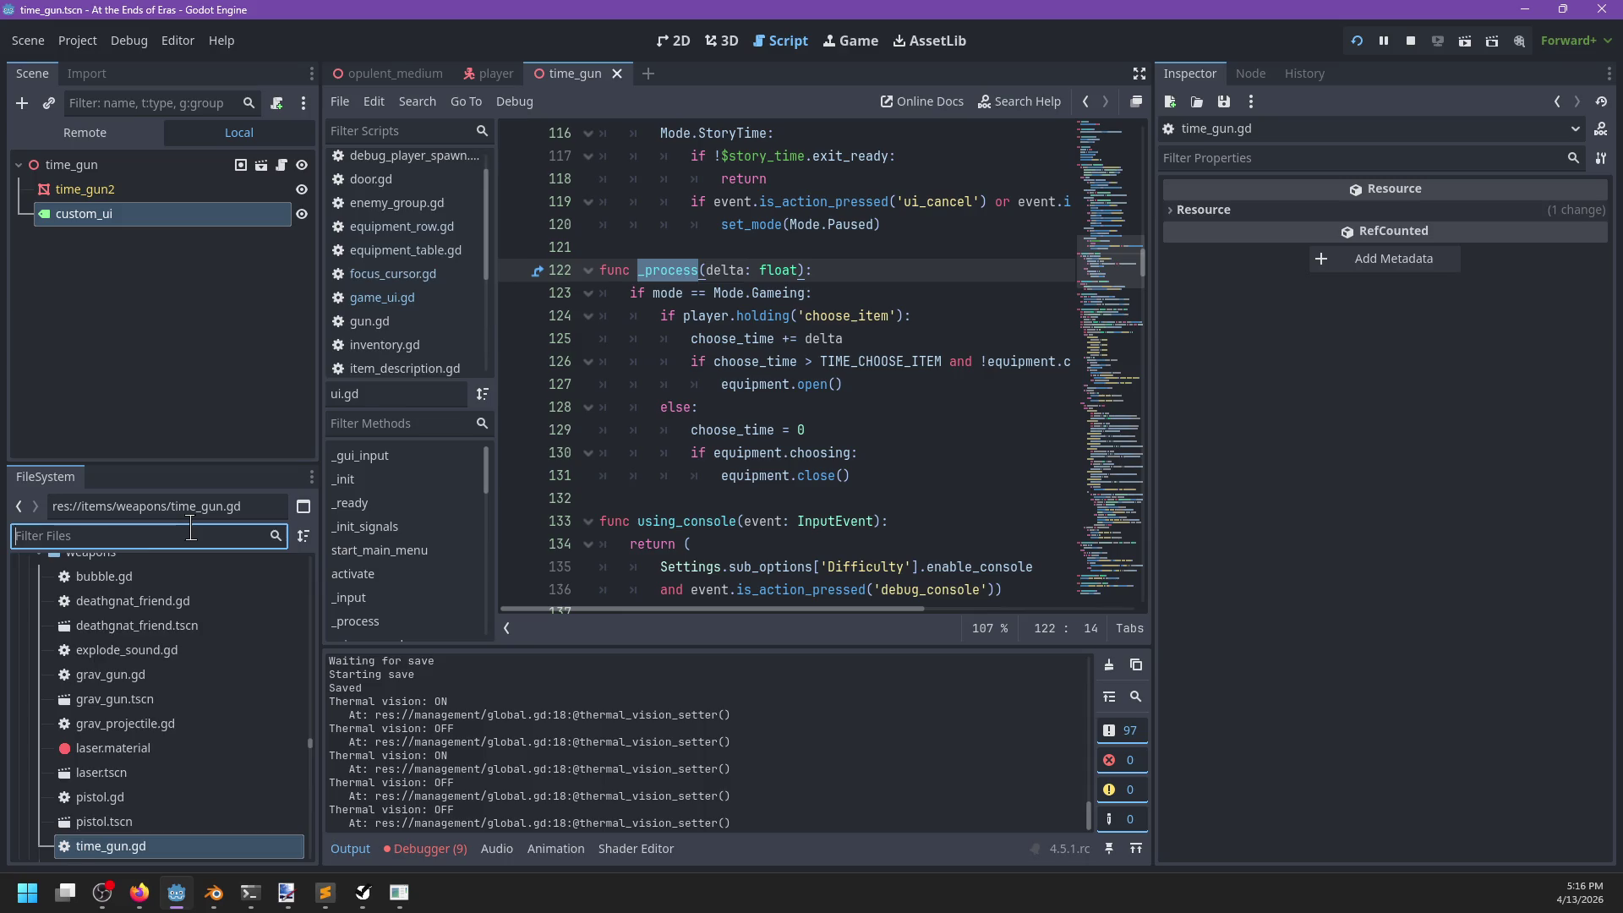
Filter files by 'time_manage', open the time_management scene and inspect its root node.
type("time_manage")
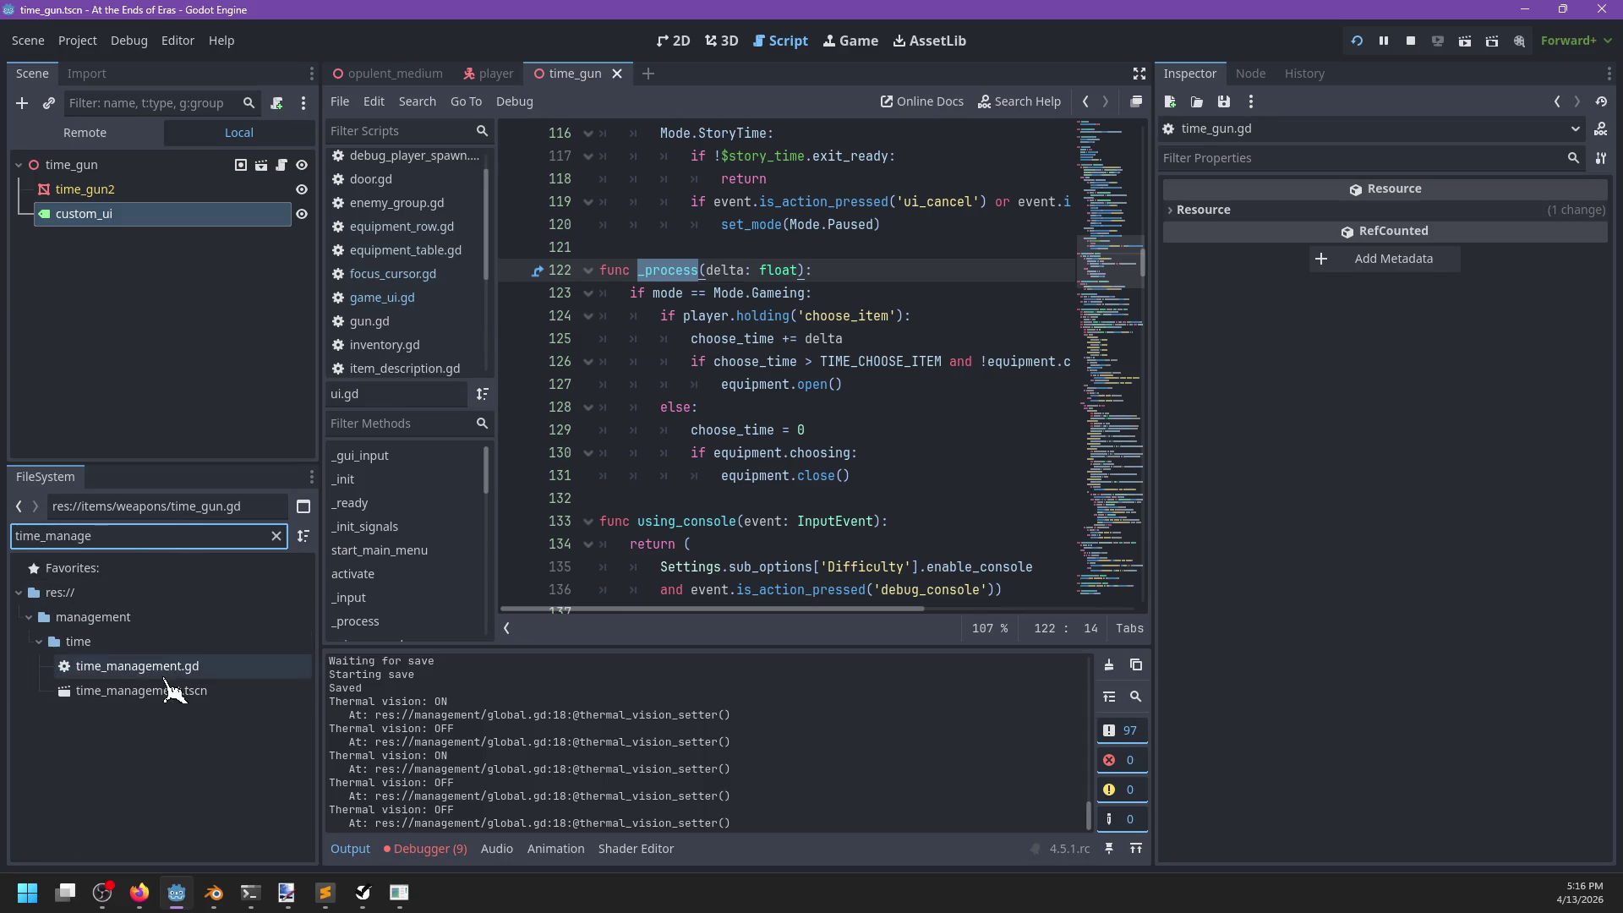
double_click(168, 690)
left_click(183, 166)
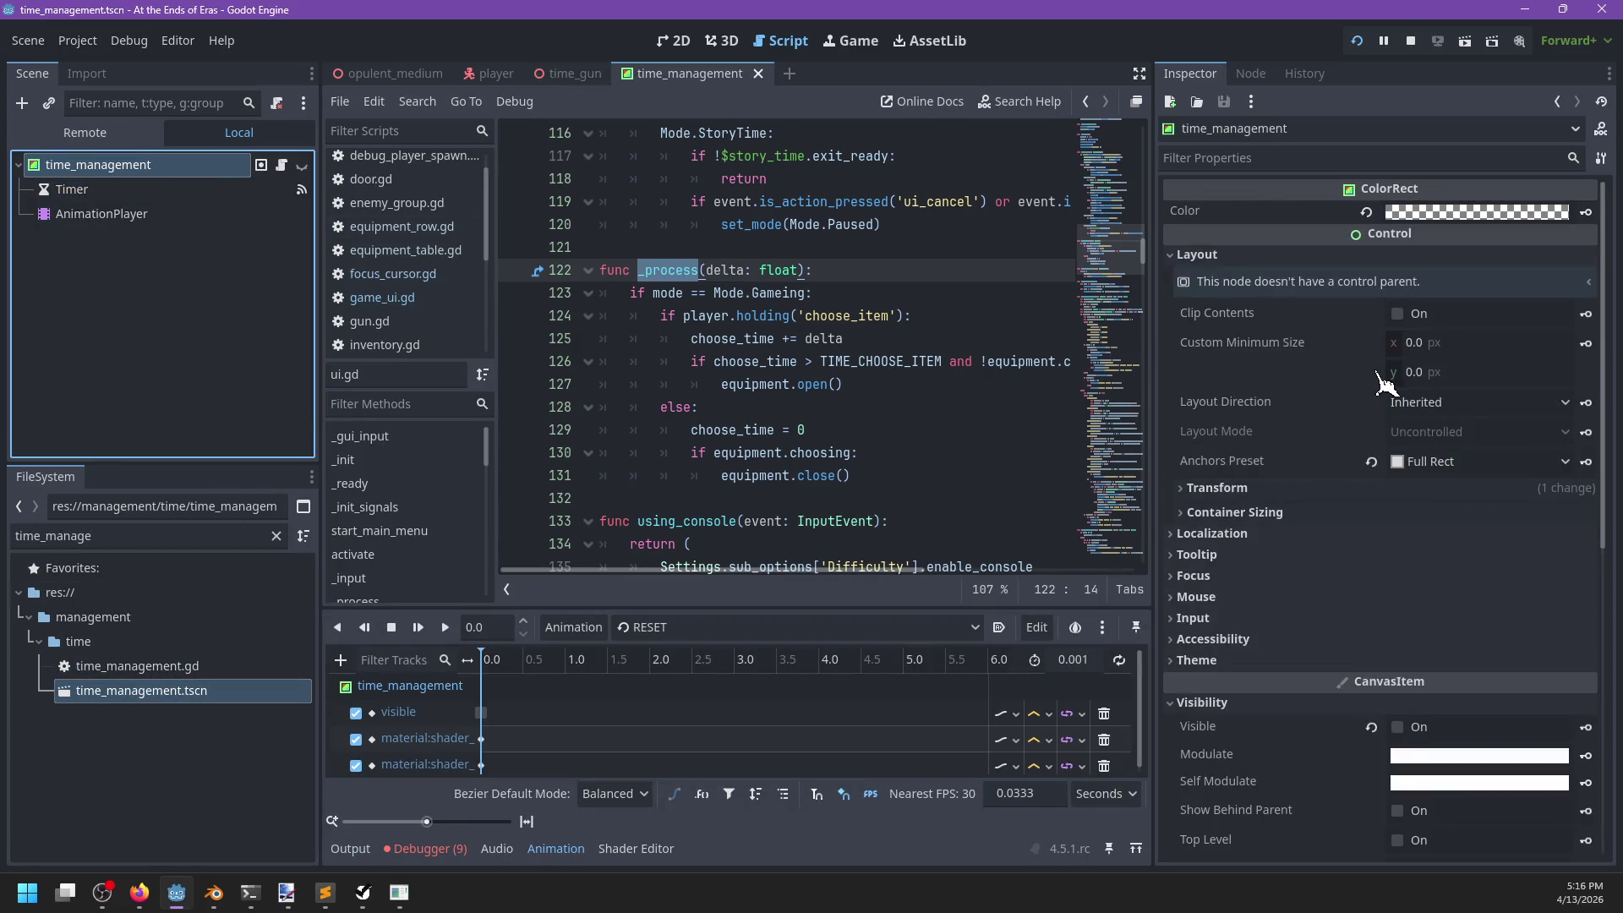
scroll(1295, 560, "down", 5)
scroll(1360, 528, "down", 2)
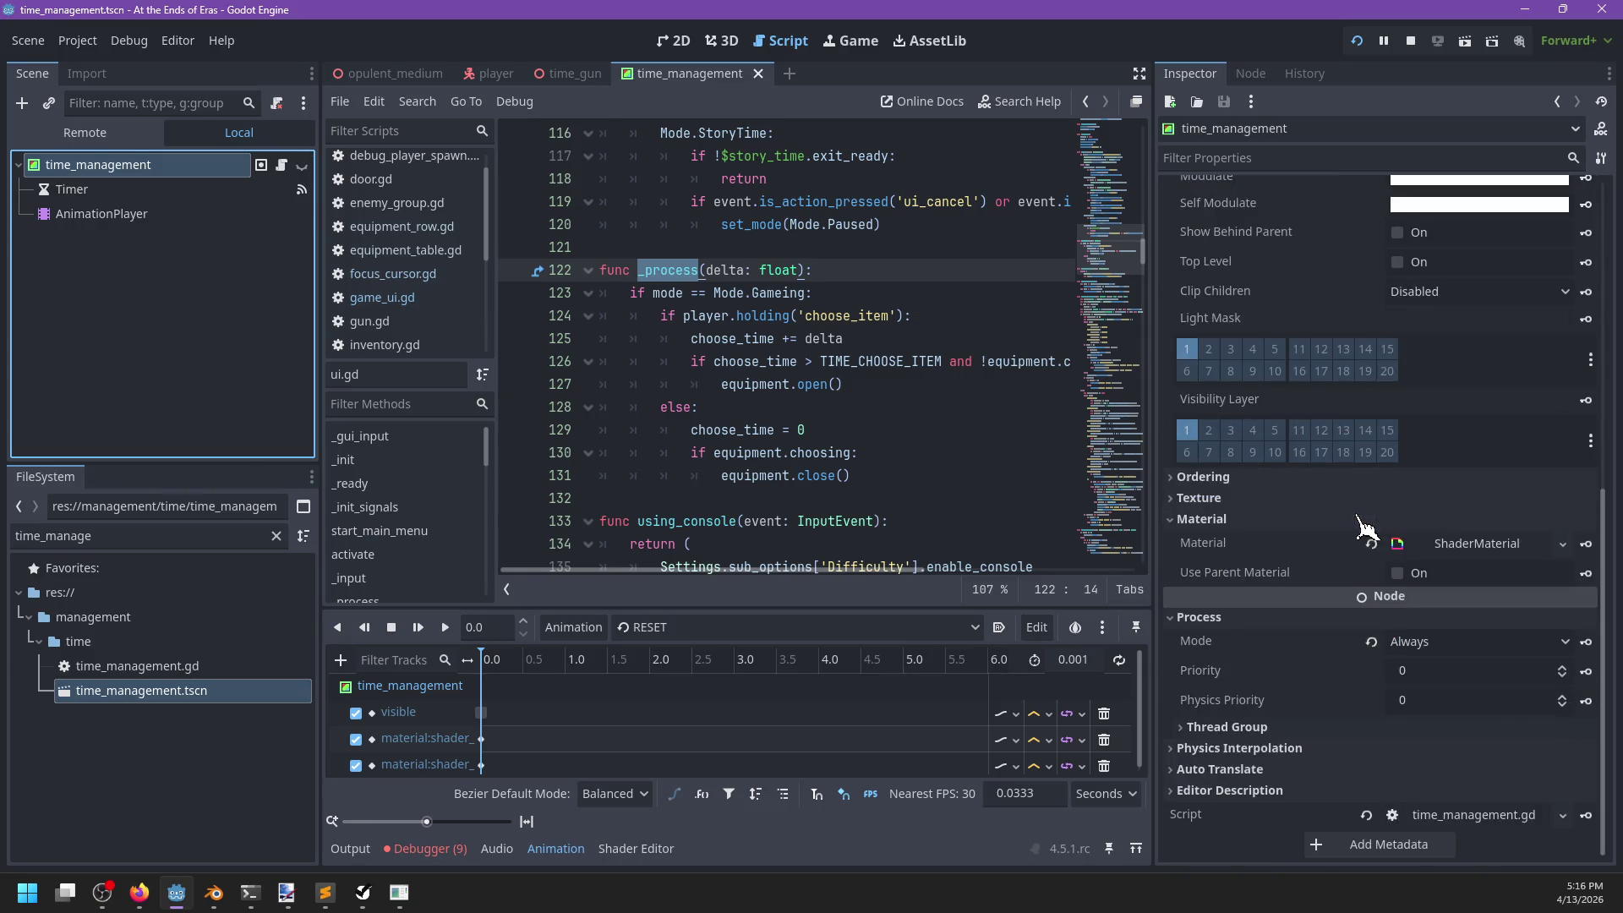
scroll(1298, 646, "up", 7)
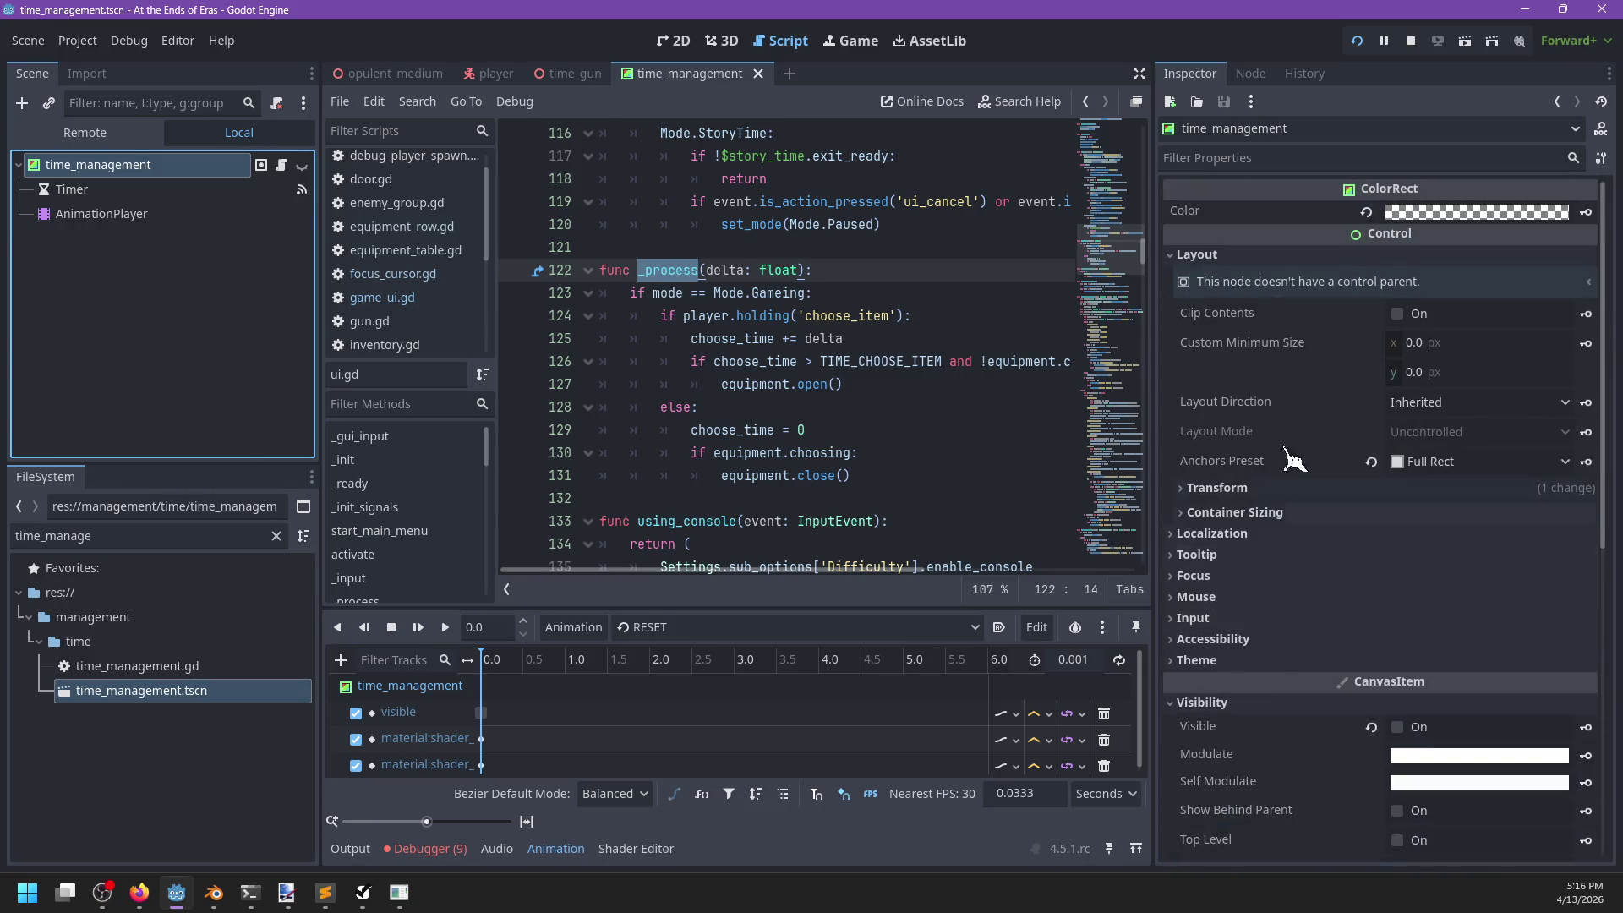
Check the Node tab and find _physics_process's call to the always_fixed_process group in time_management.gd.
left_click(1251, 74)
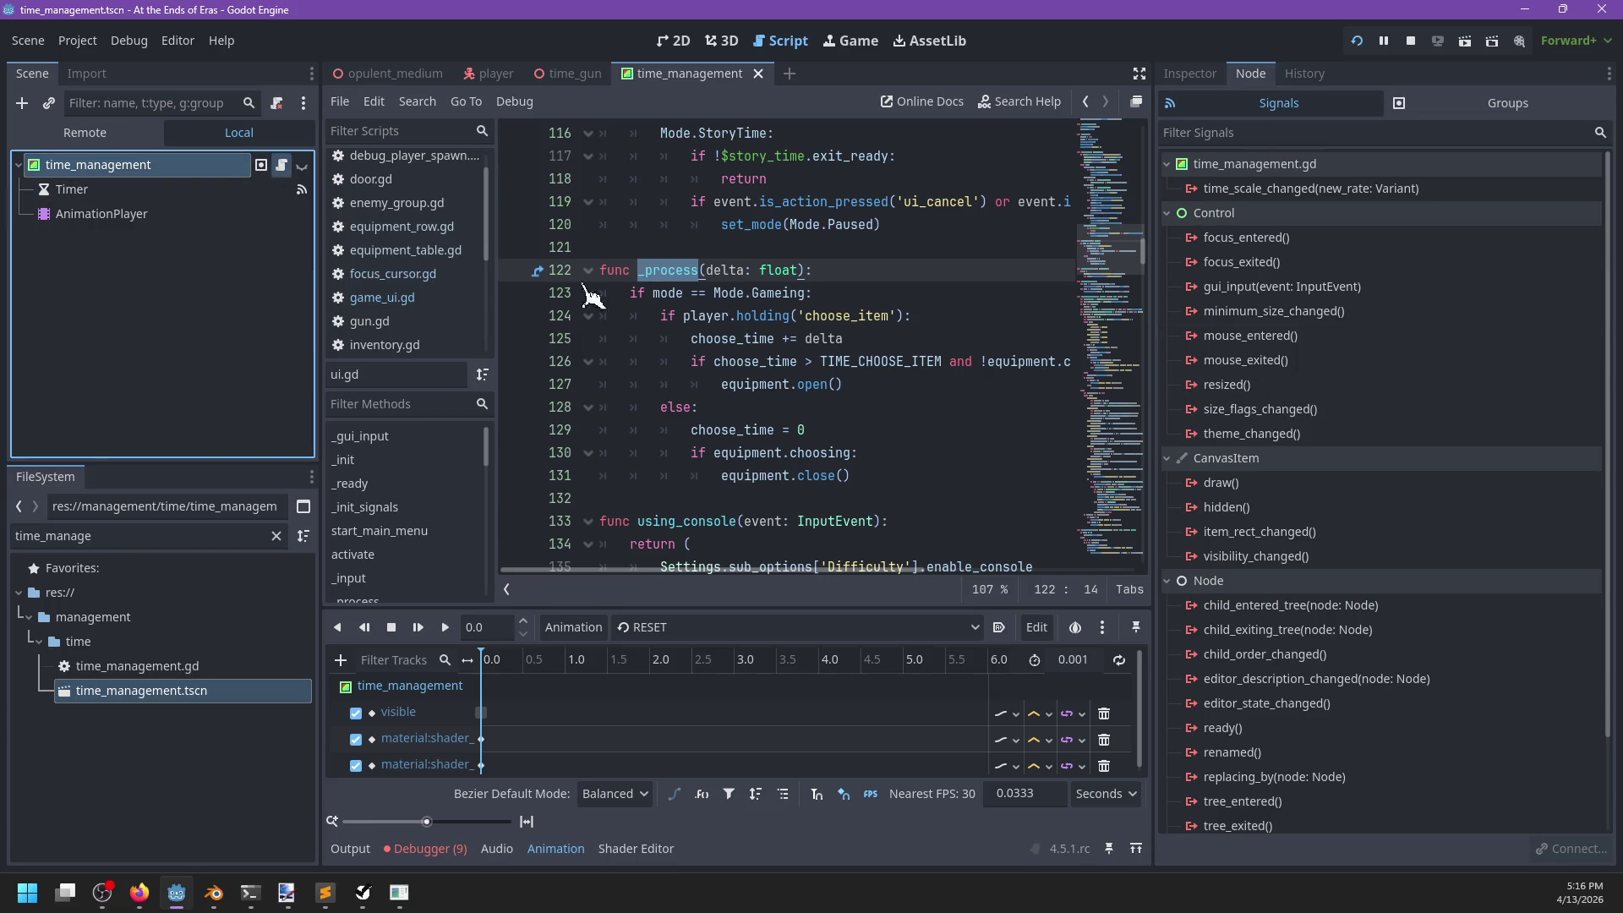
scroll(888, 397, "down", 7)
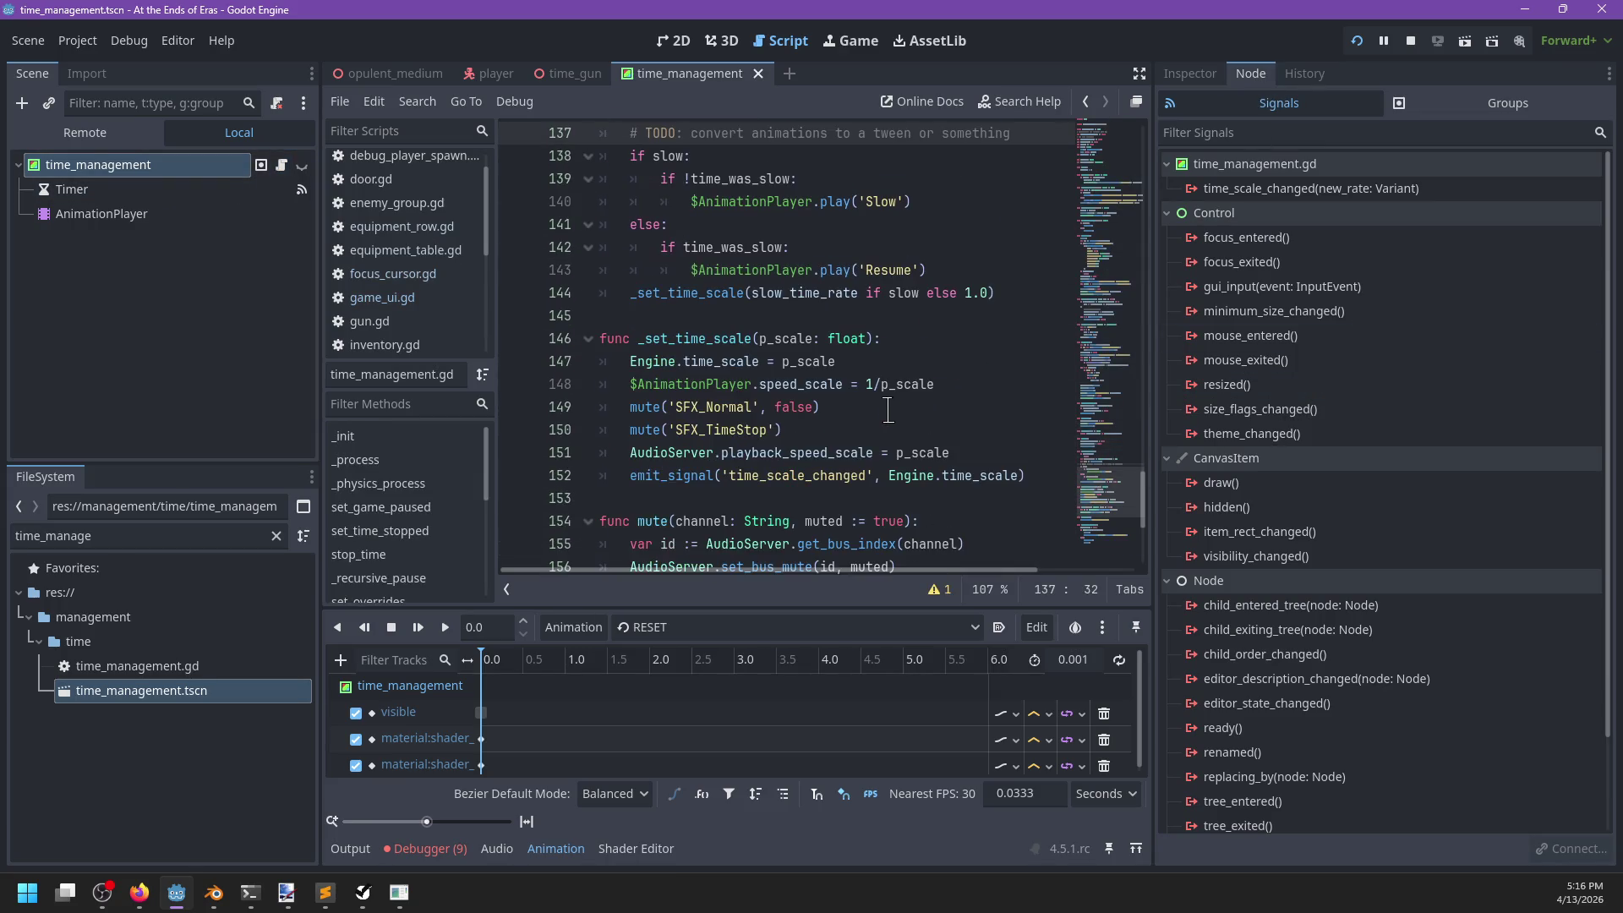
scroll(888, 410, "up", 9)
scroll(888, 411, "up", 8)
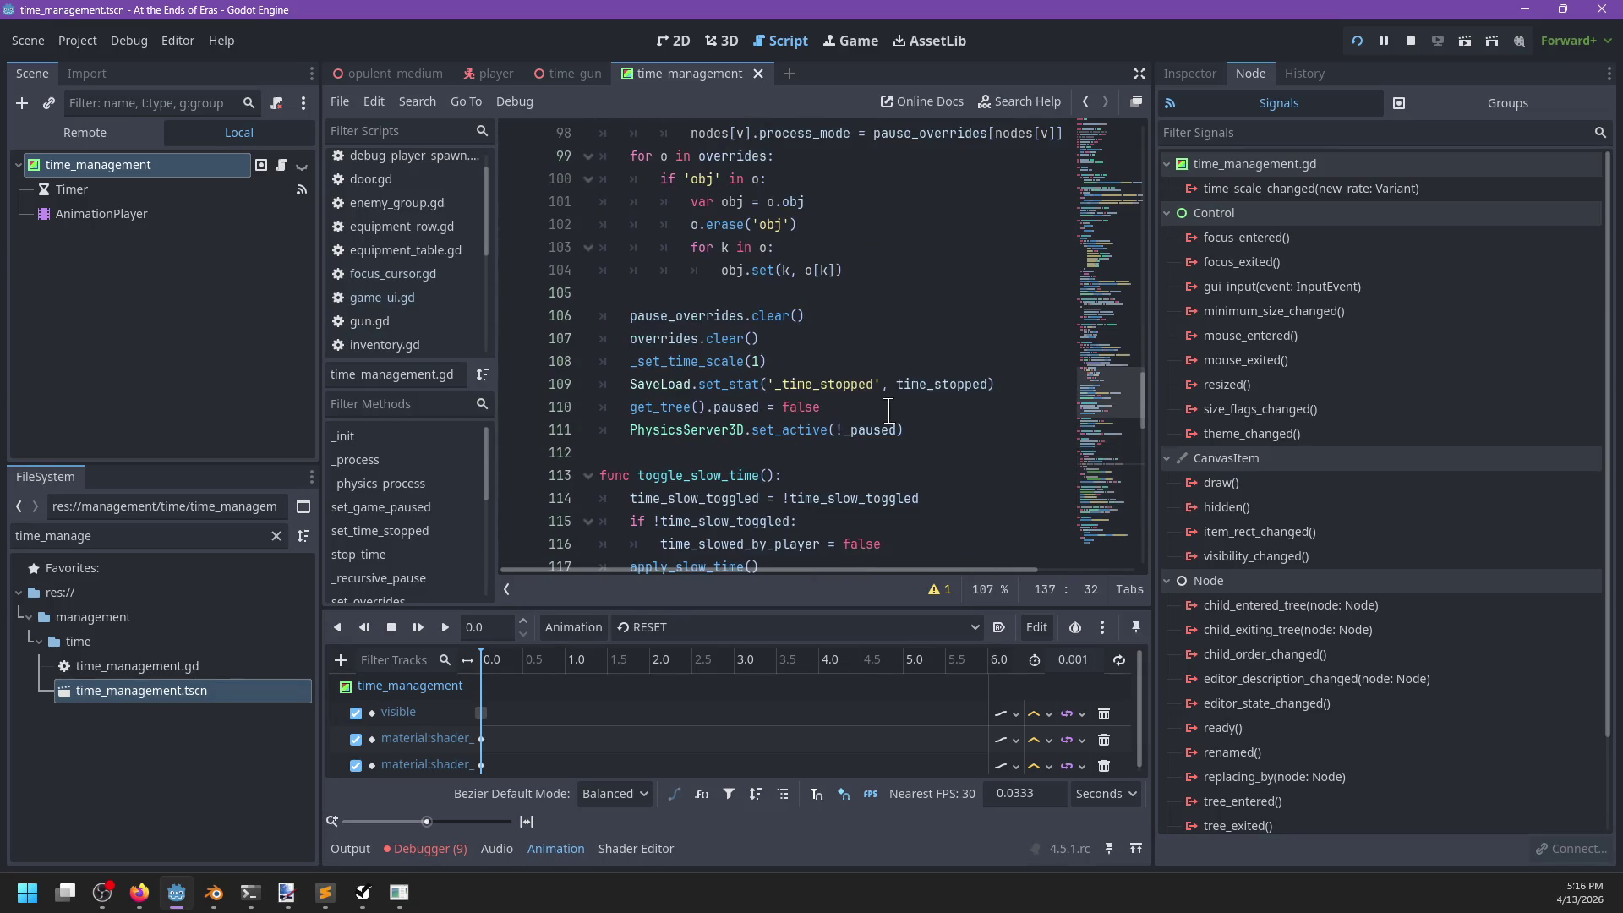
scroll(888, 411, "up", 1)
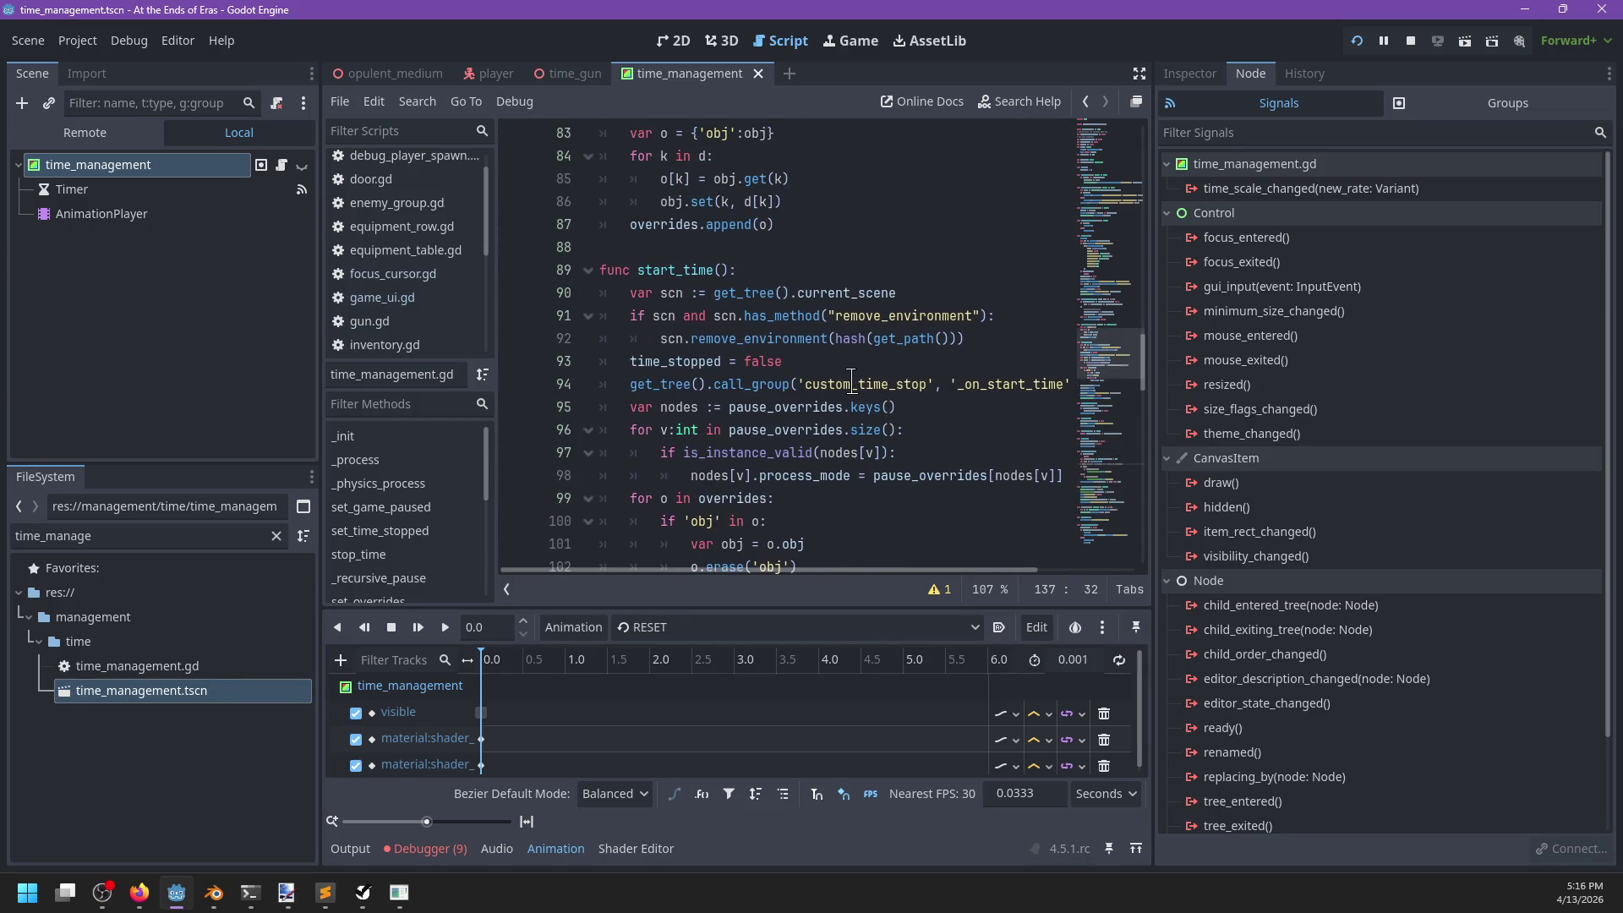
scroll(851, 381, "up", 13)
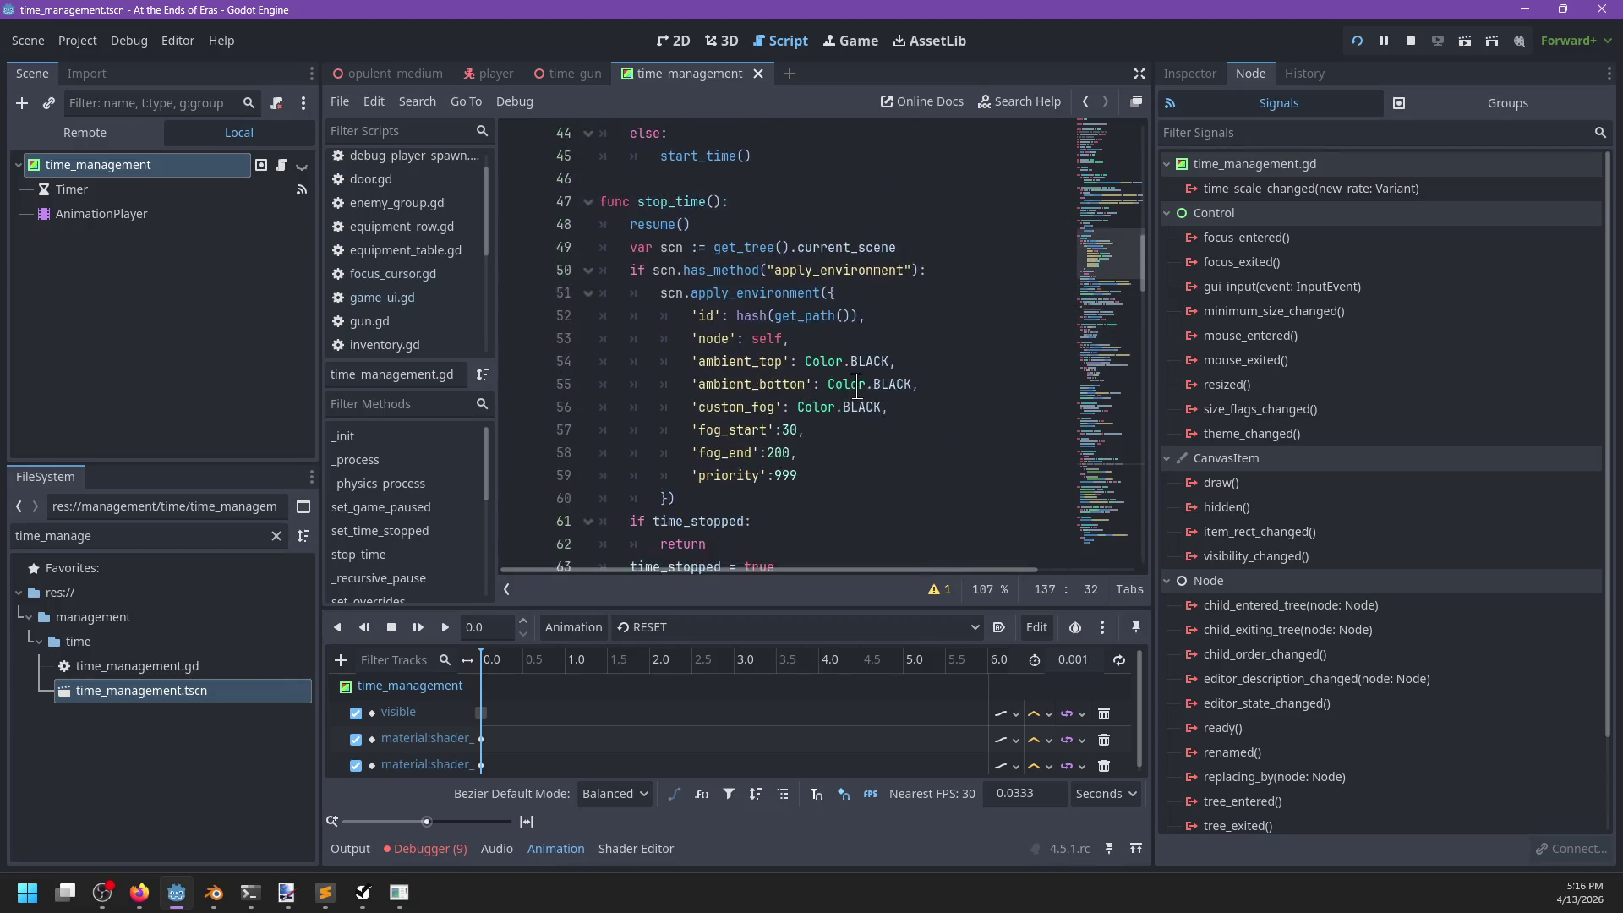
scroll(857, 386, "up", 7)
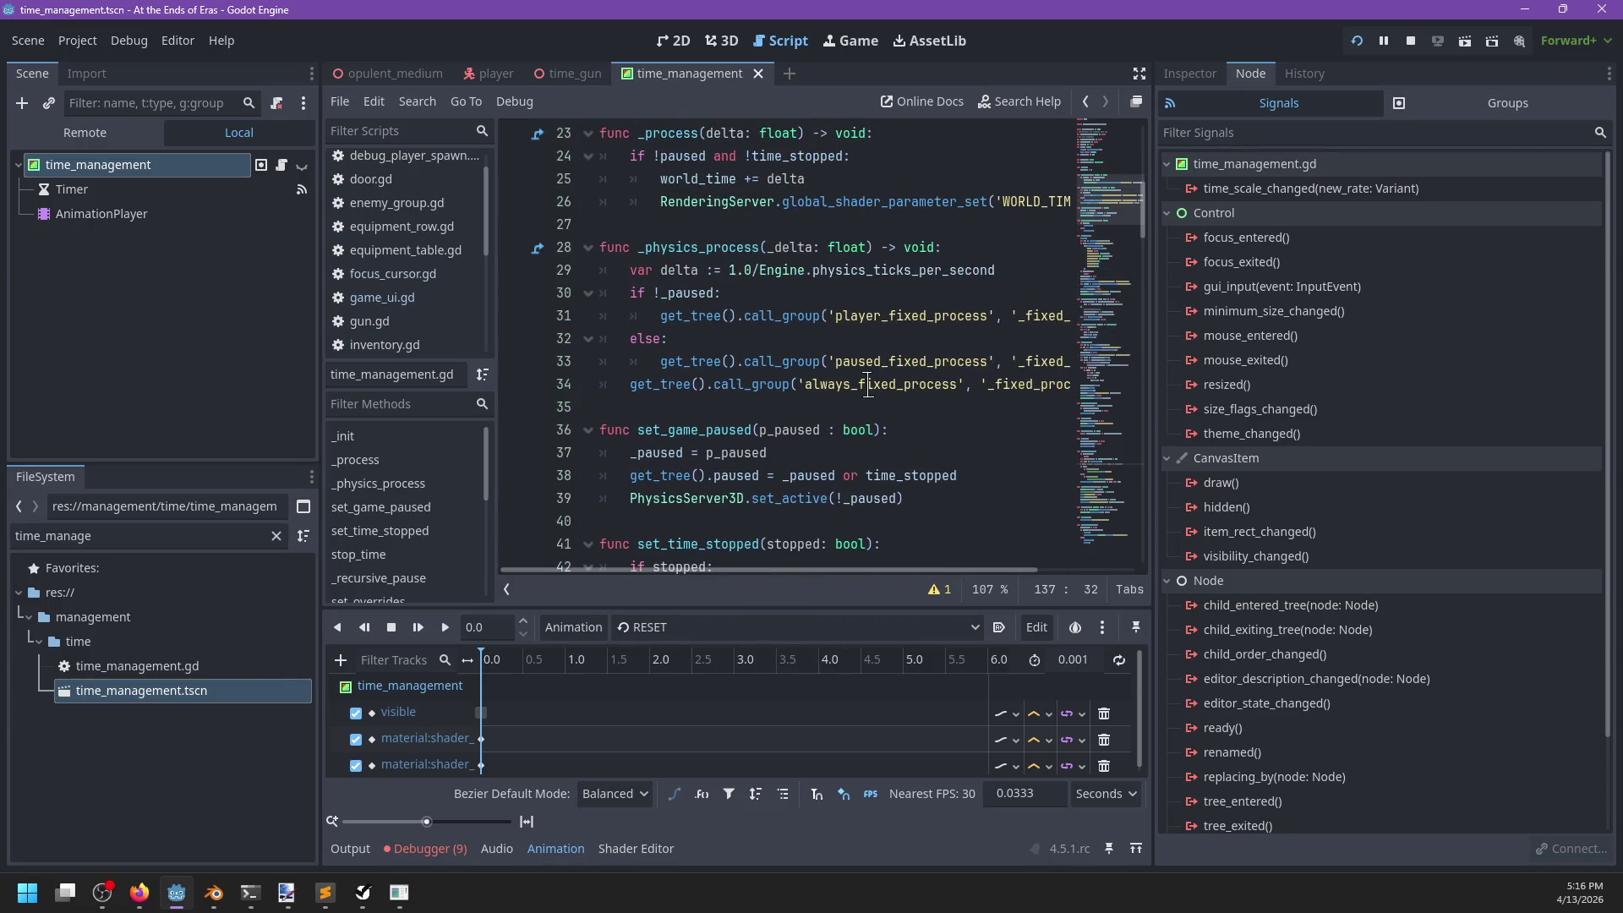
scroll(952, 442, "right", 3)
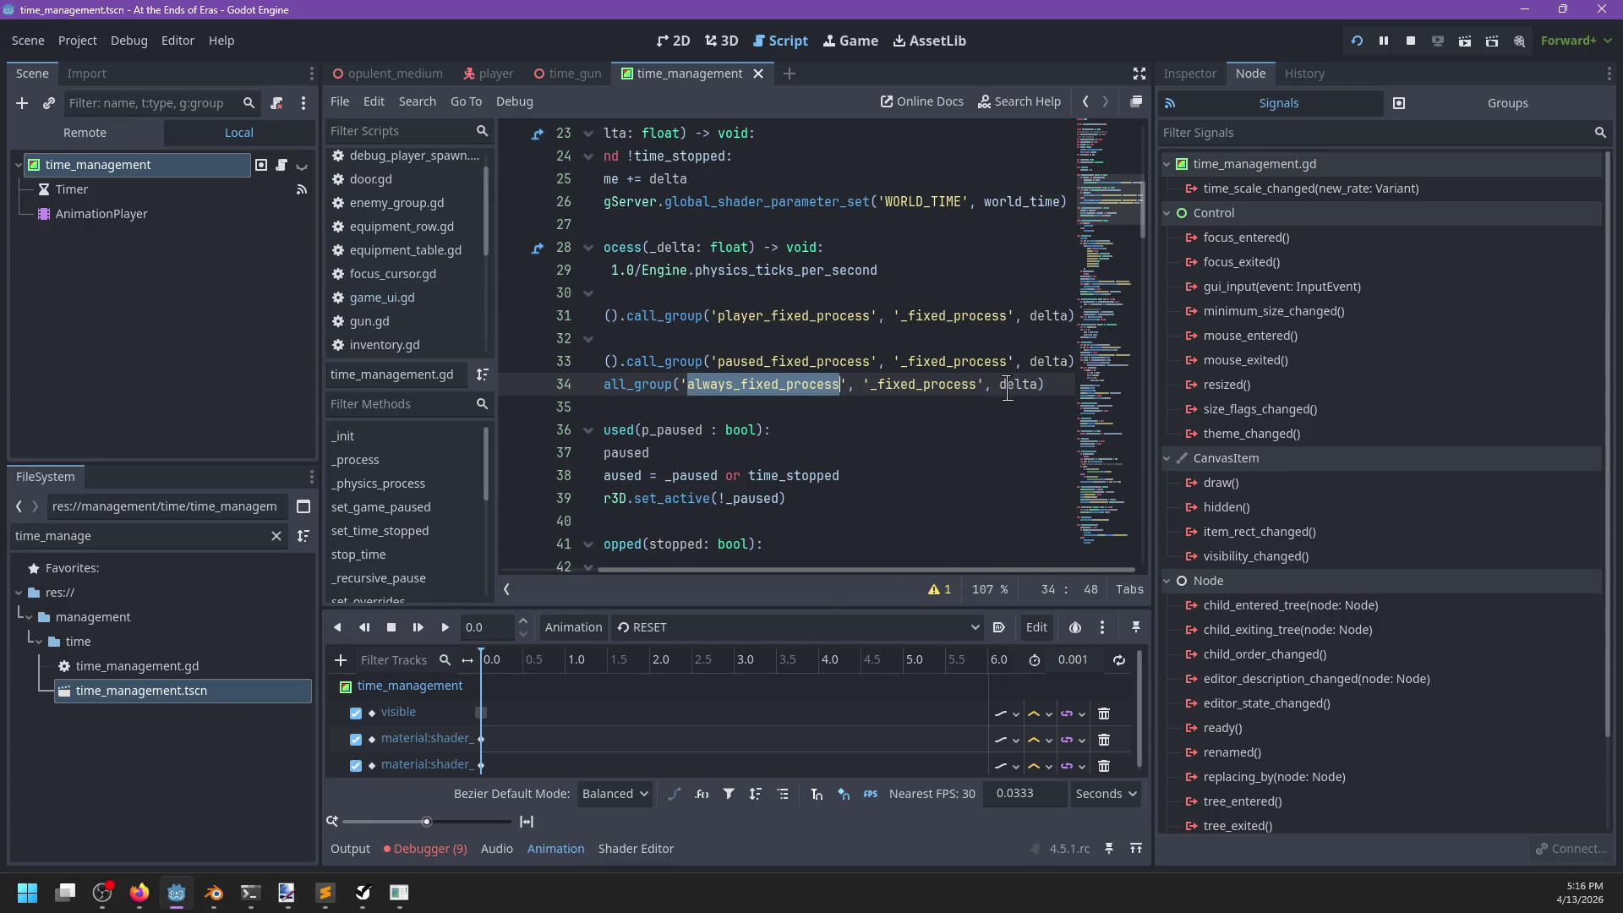
scroll(742, 389, "left", 3)
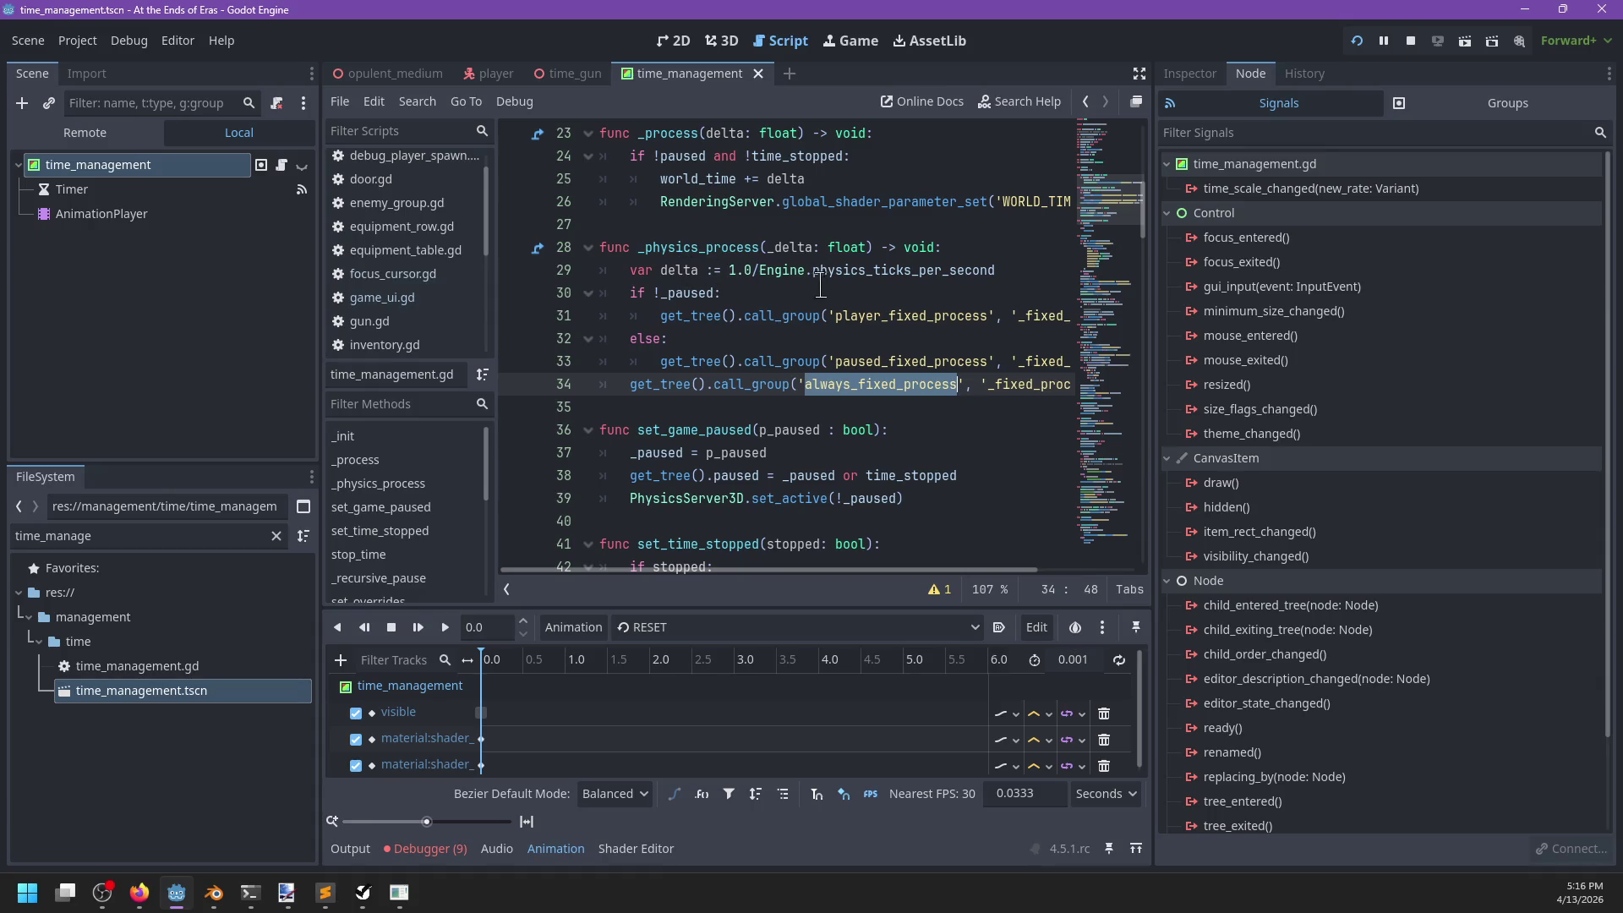
scroll(725, 304, "down", 1)
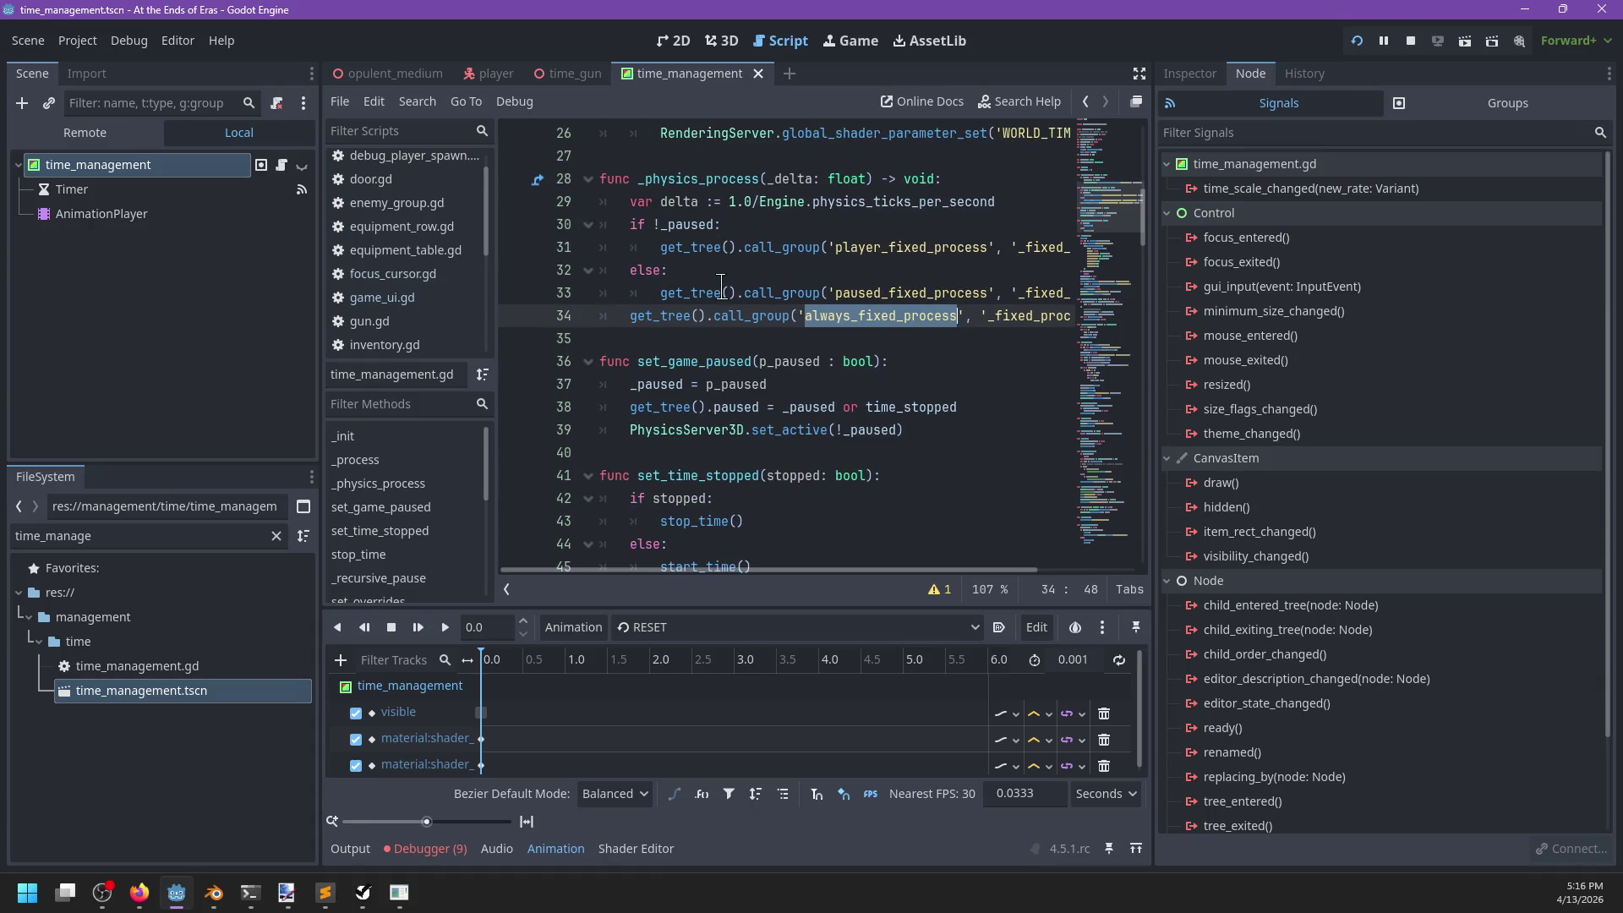
scroll(721, 281, "up", 1)
scroll(723, 316, "right", 3)
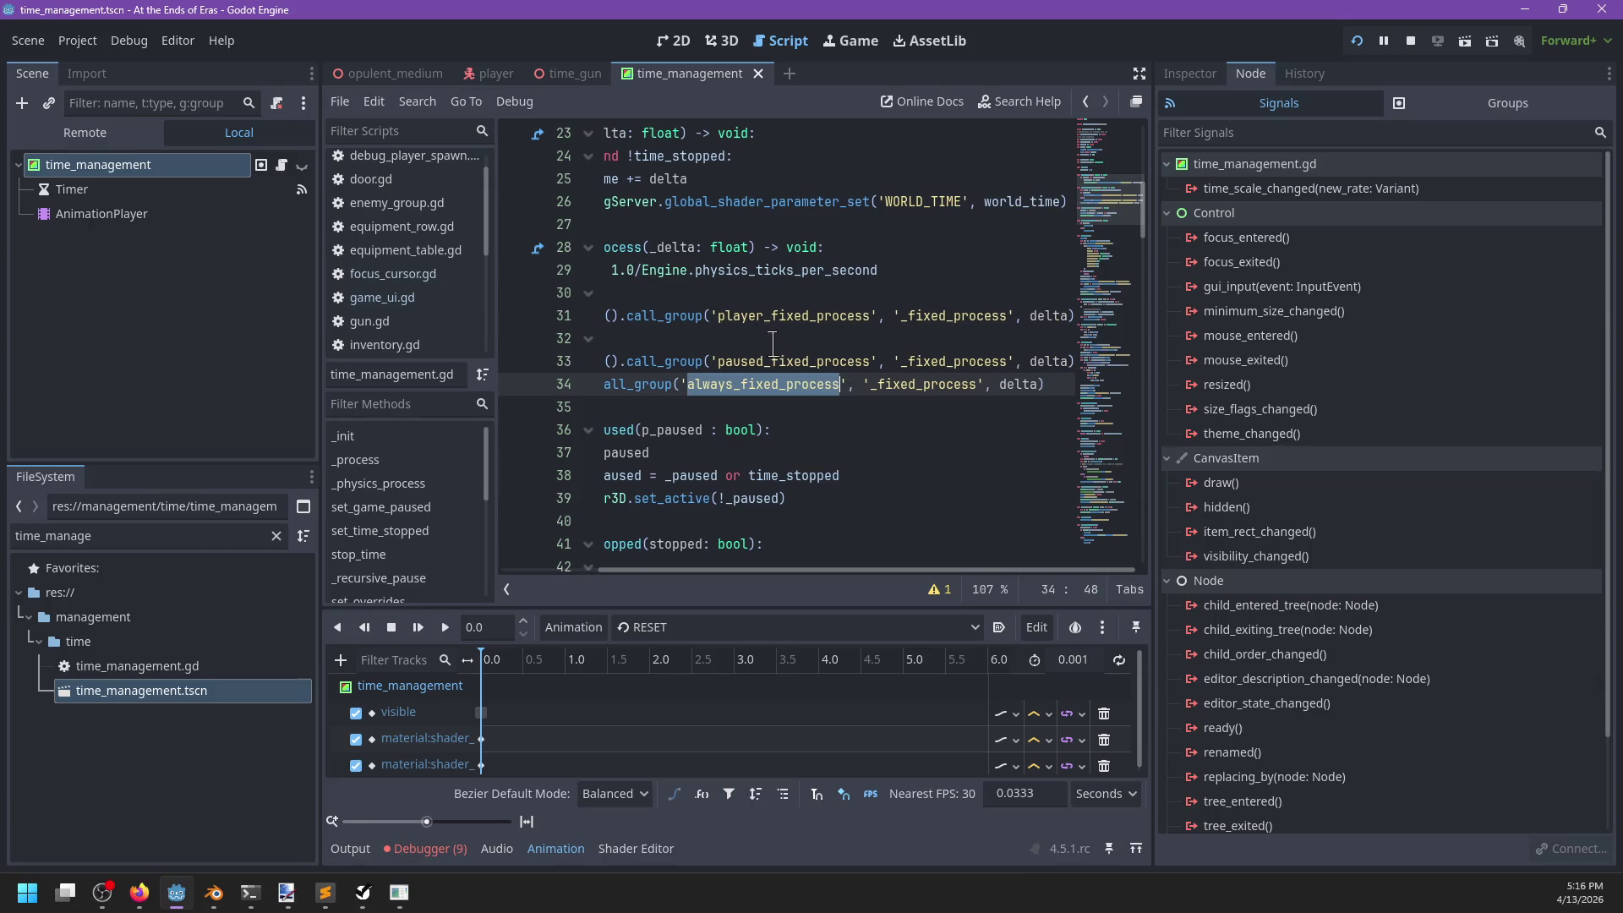
scroll(774, 344, "left", 3)
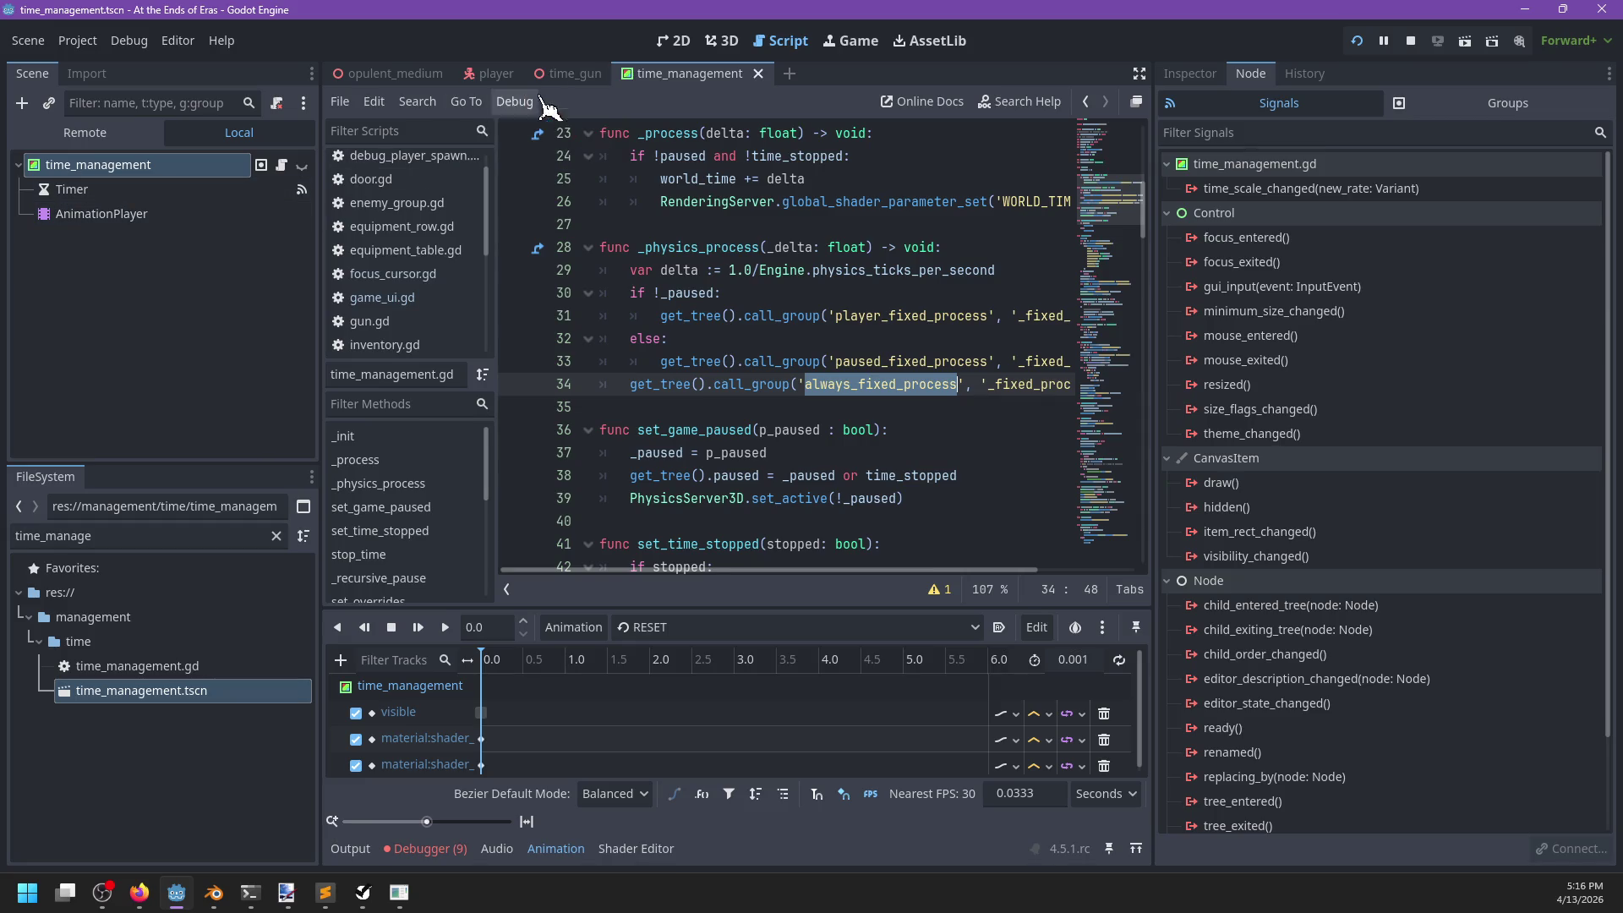
In the player scene, add the ui node to the always_fixed_process group.
left_click(480, 78)
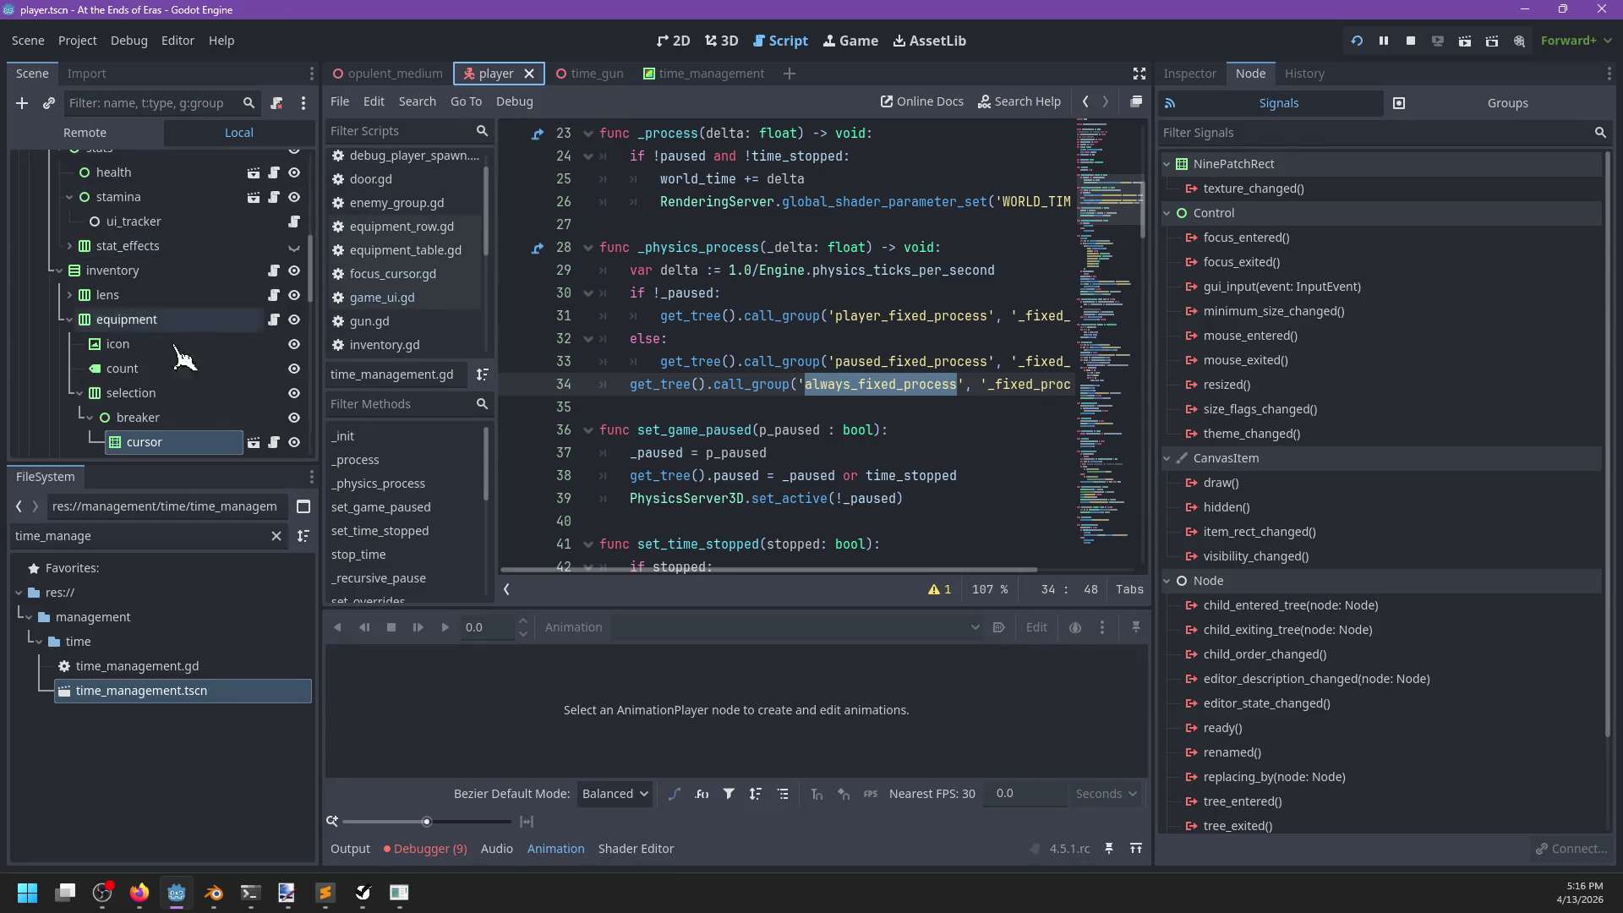
scroll(1275, 416, "down", 1)
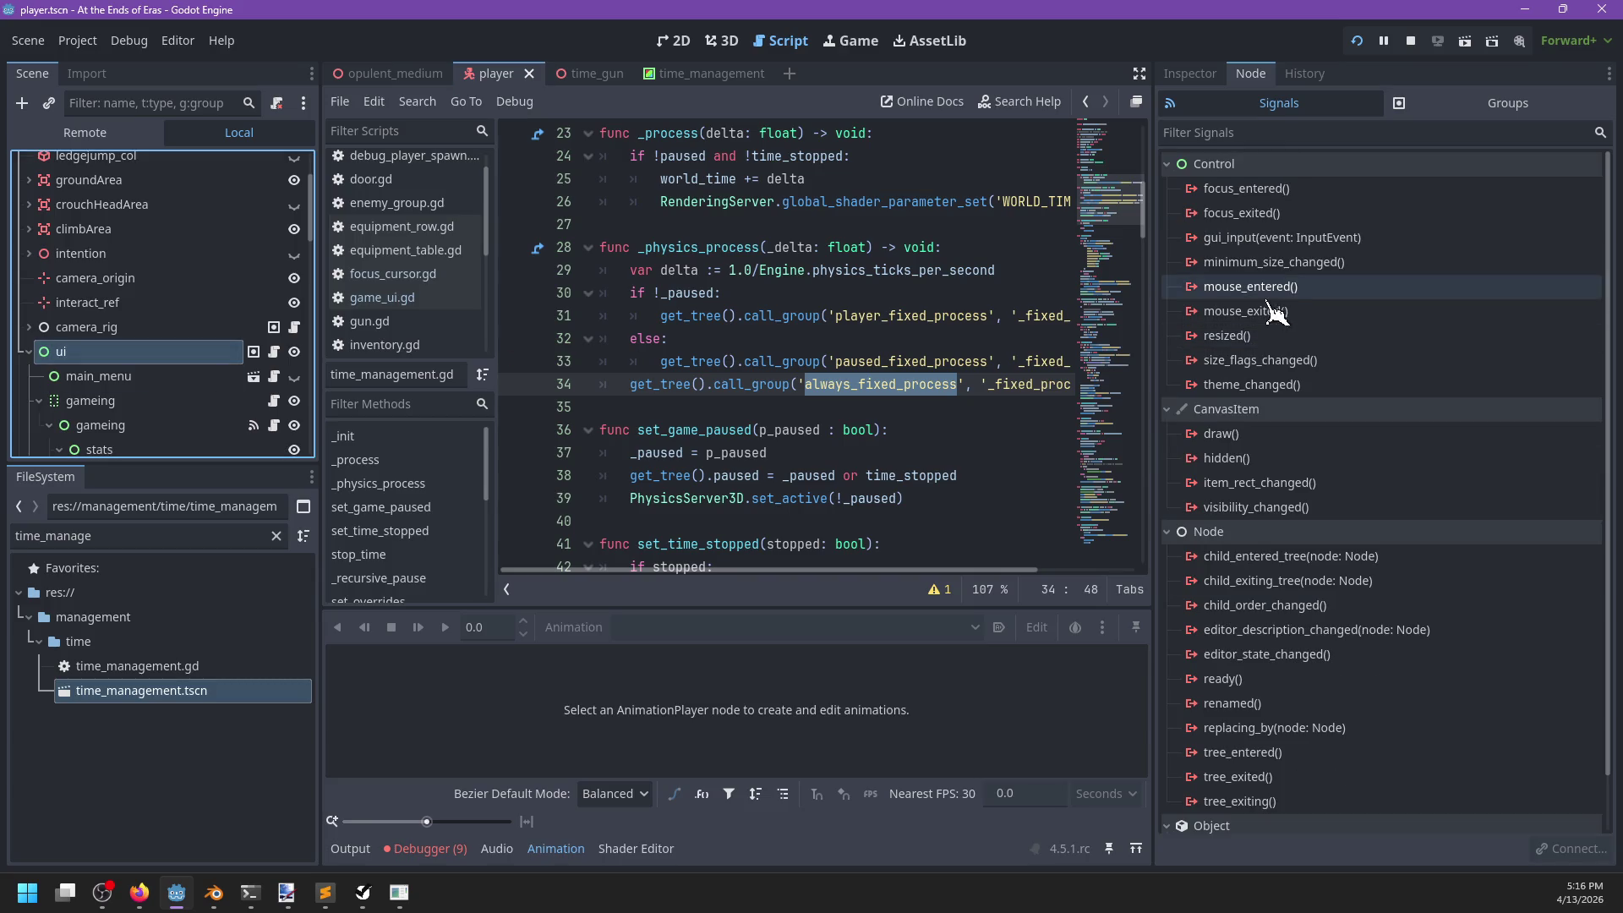
left_click(1488, 104)
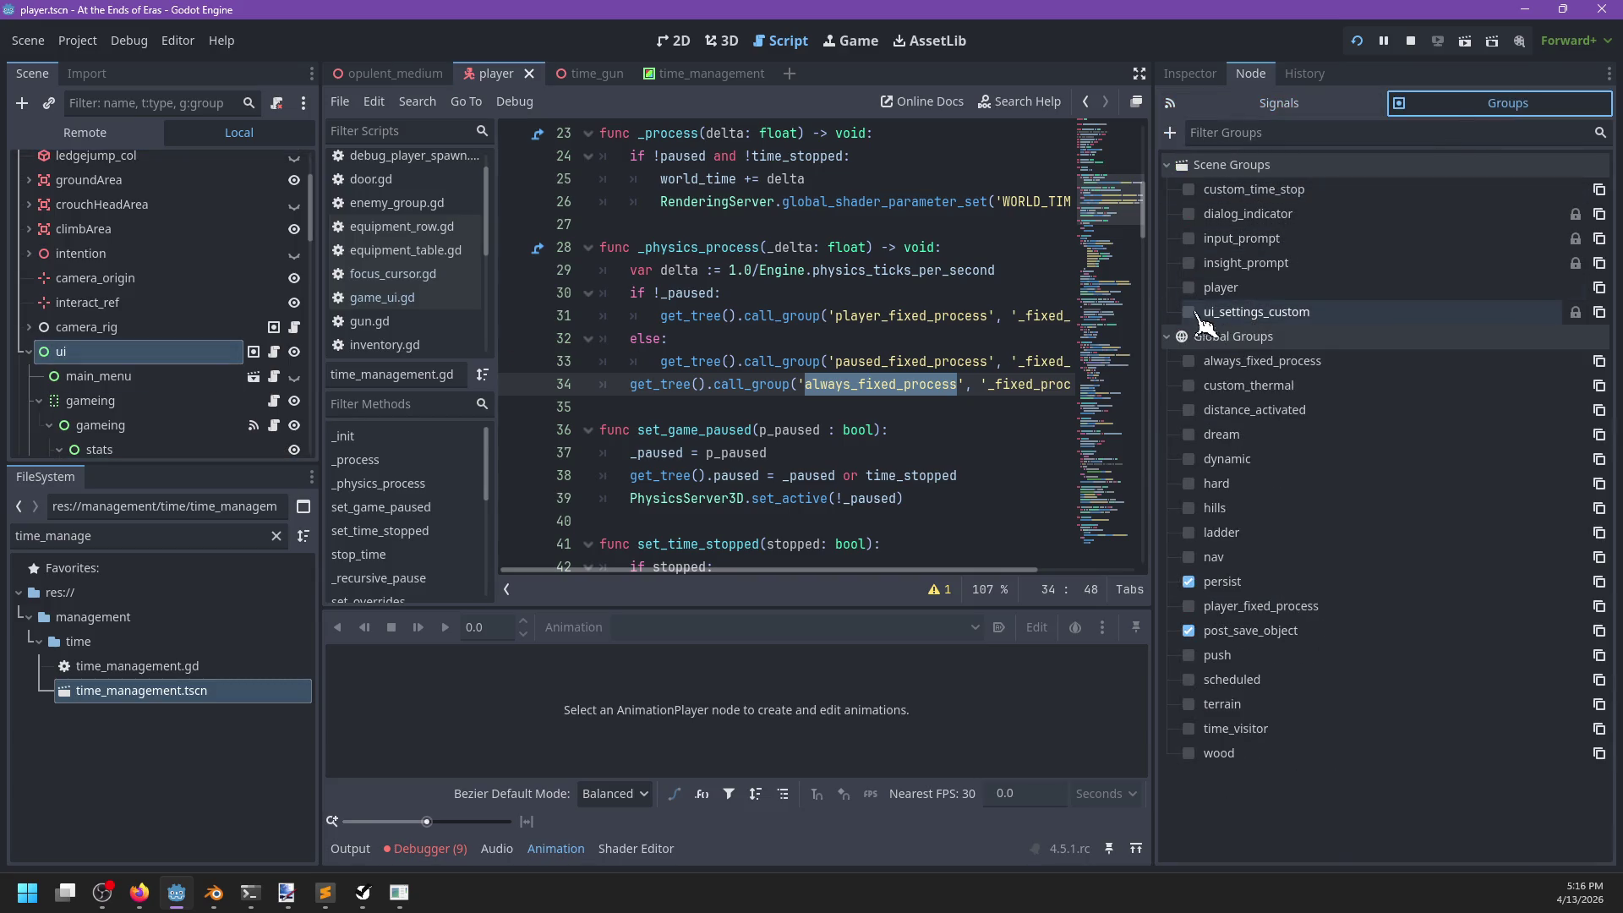
left_click(1187, 362)
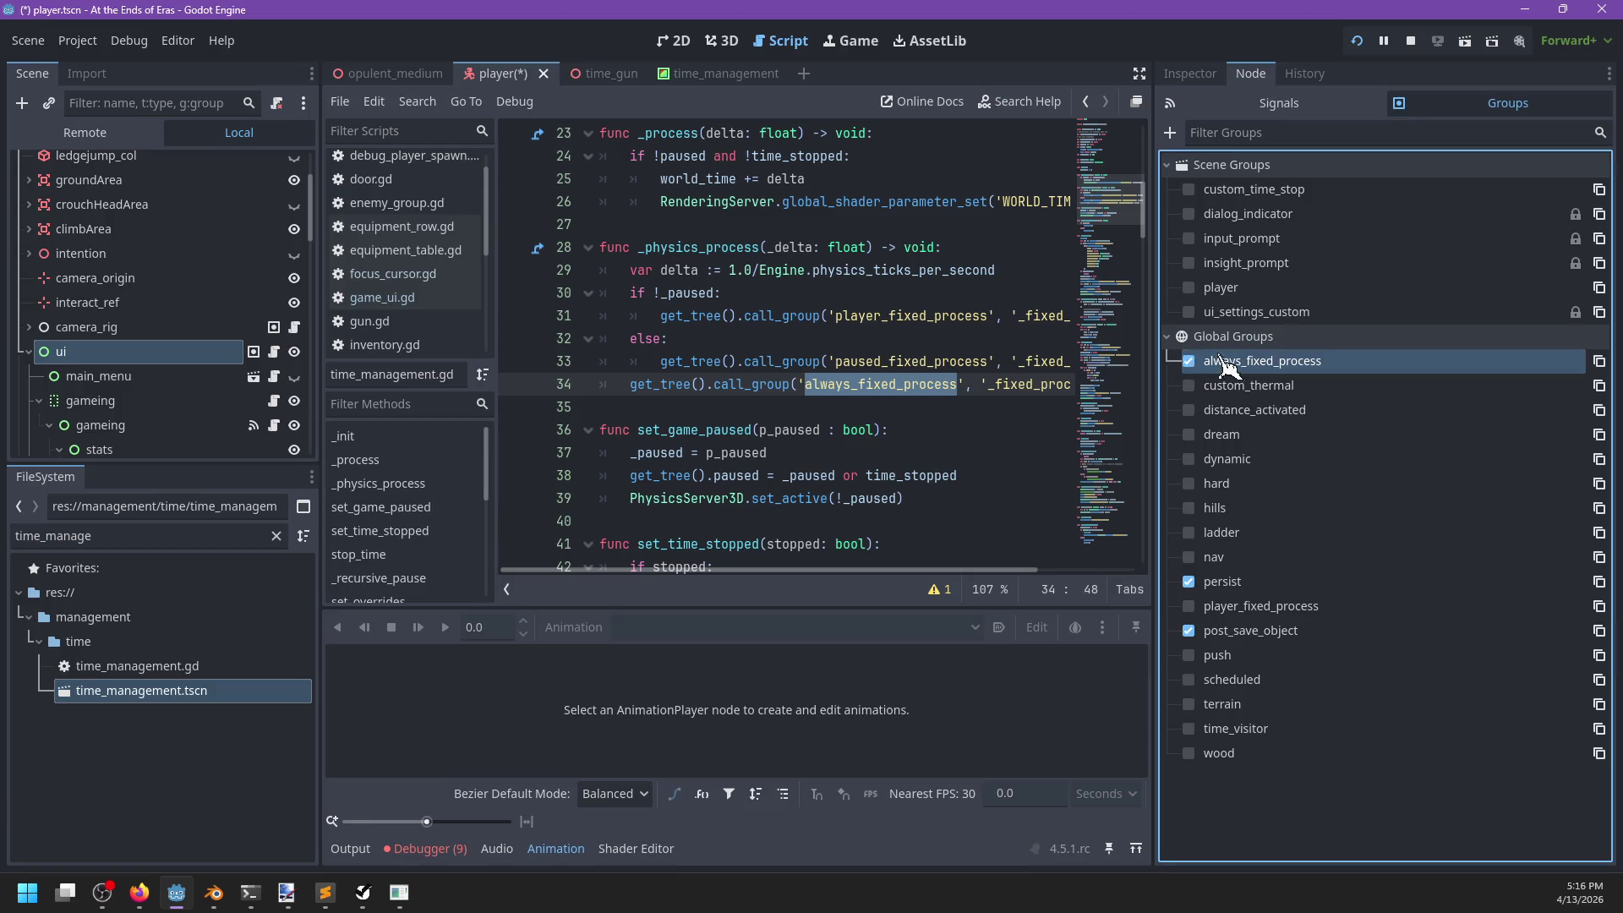
Rename ui.gd's _process function to _fixed_process and save.
left_click(275, 353)
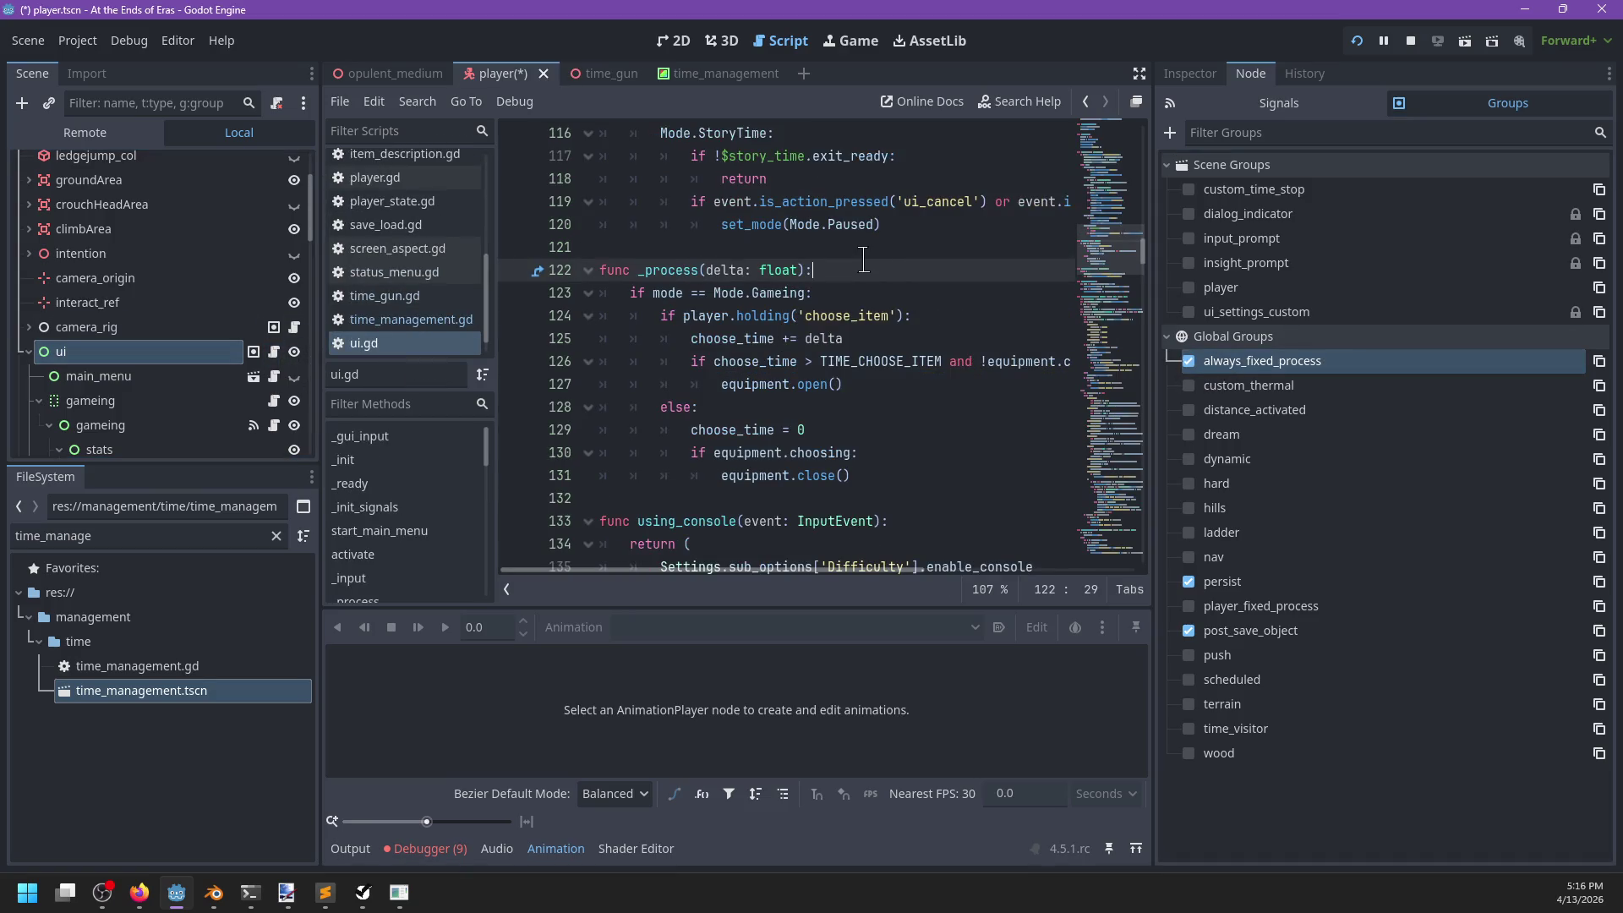
key("Return")
type("always_fixed_process")
key("BackSpace")
key("BackSpace")
type("fixed")
key("ctrl+s")
Compare time_management.gd with ui.gd, reviewing the code around line 130.
left_click(428, 318)
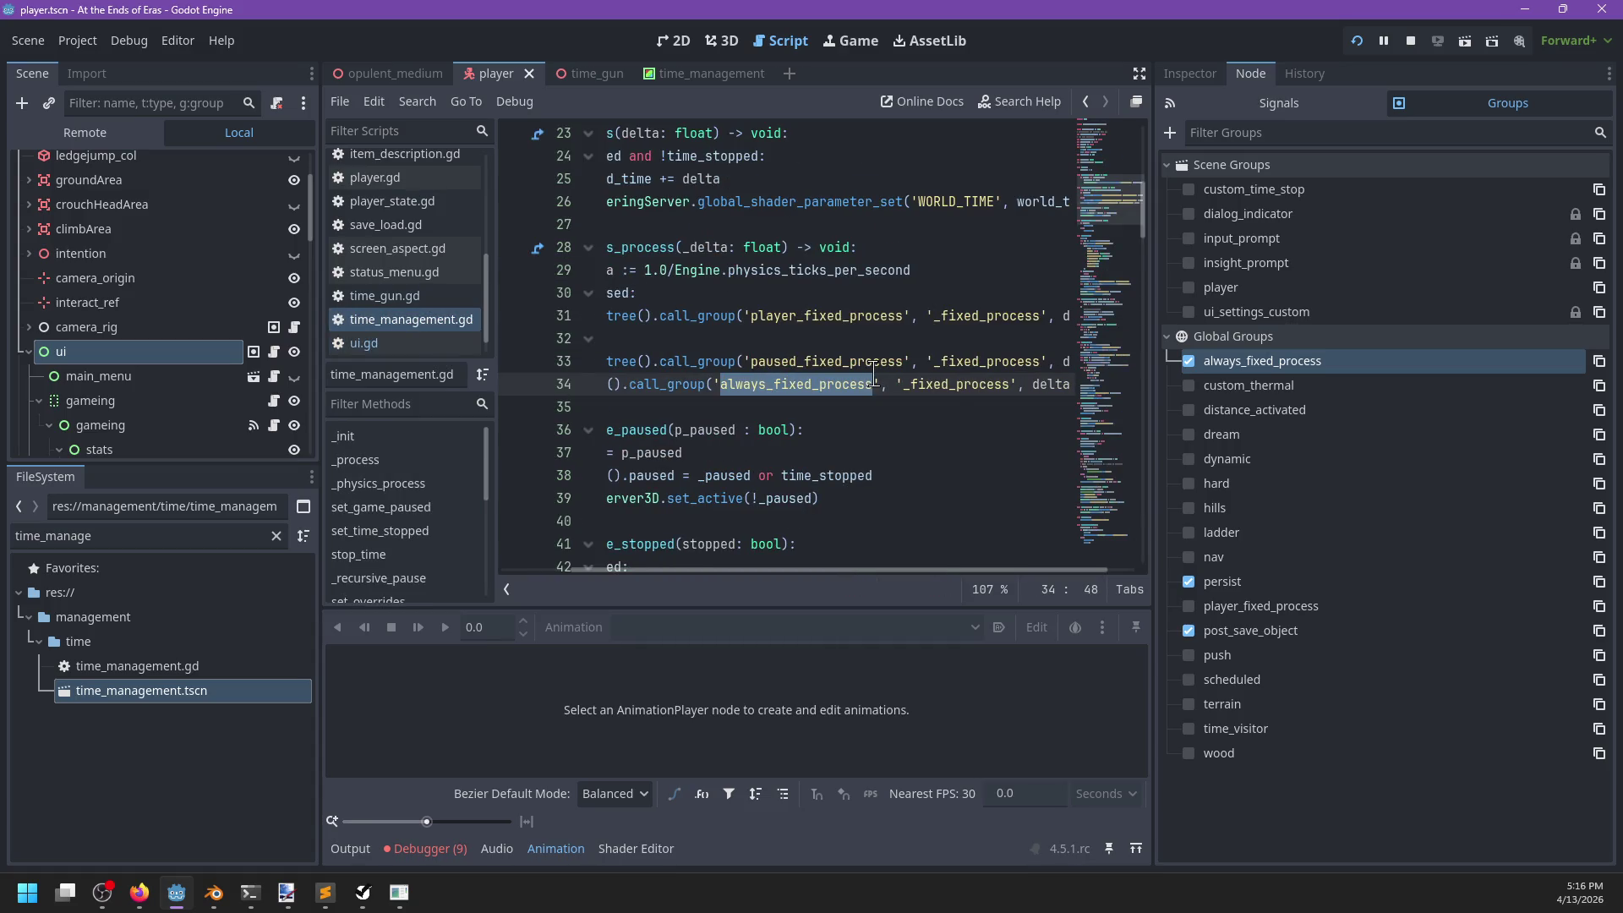
left_click(422, 343)
scroll(936, 341, "down", 2)
left_click(905, 384)
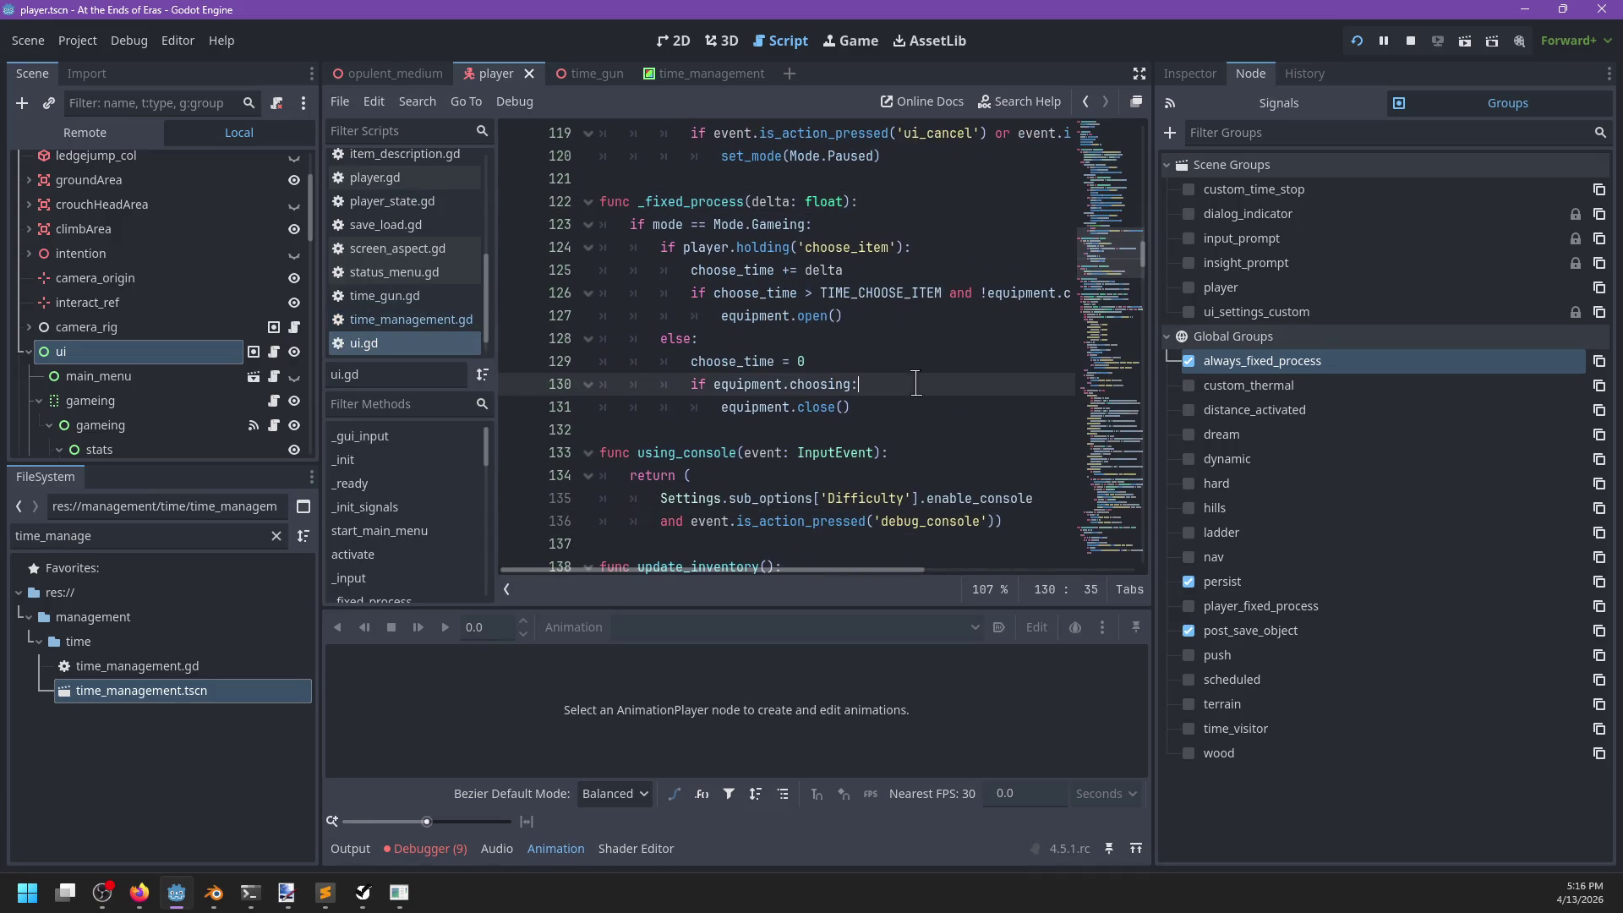
scroll(208, 366, "down", 5)
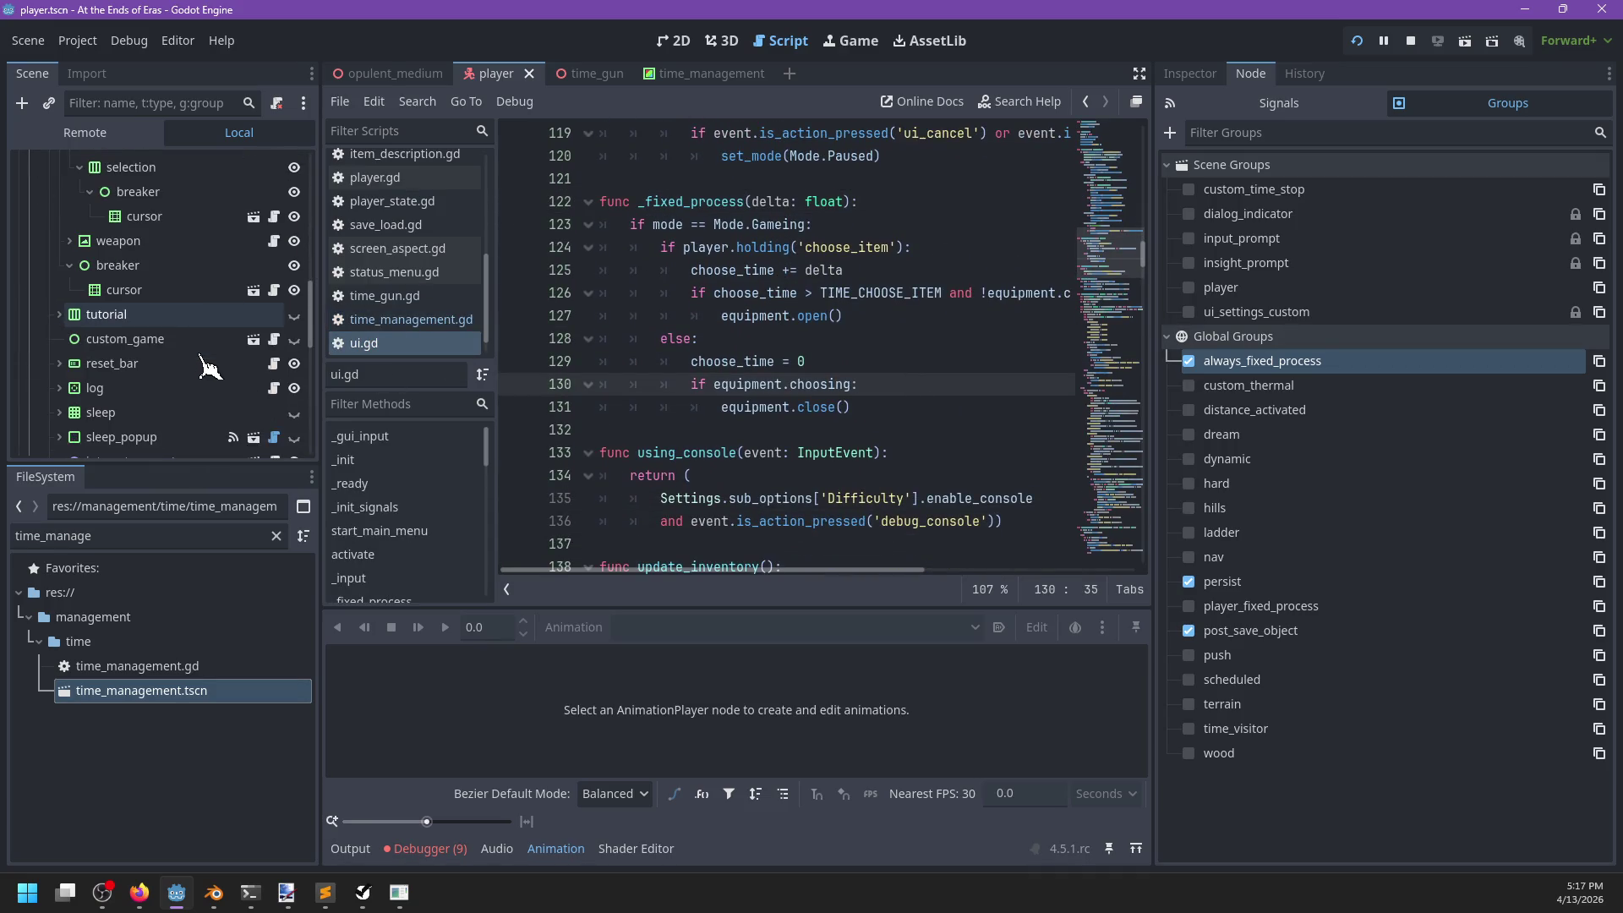
scroll(207, 366, "down", 2)
scroll(207, 366, "up", 4)
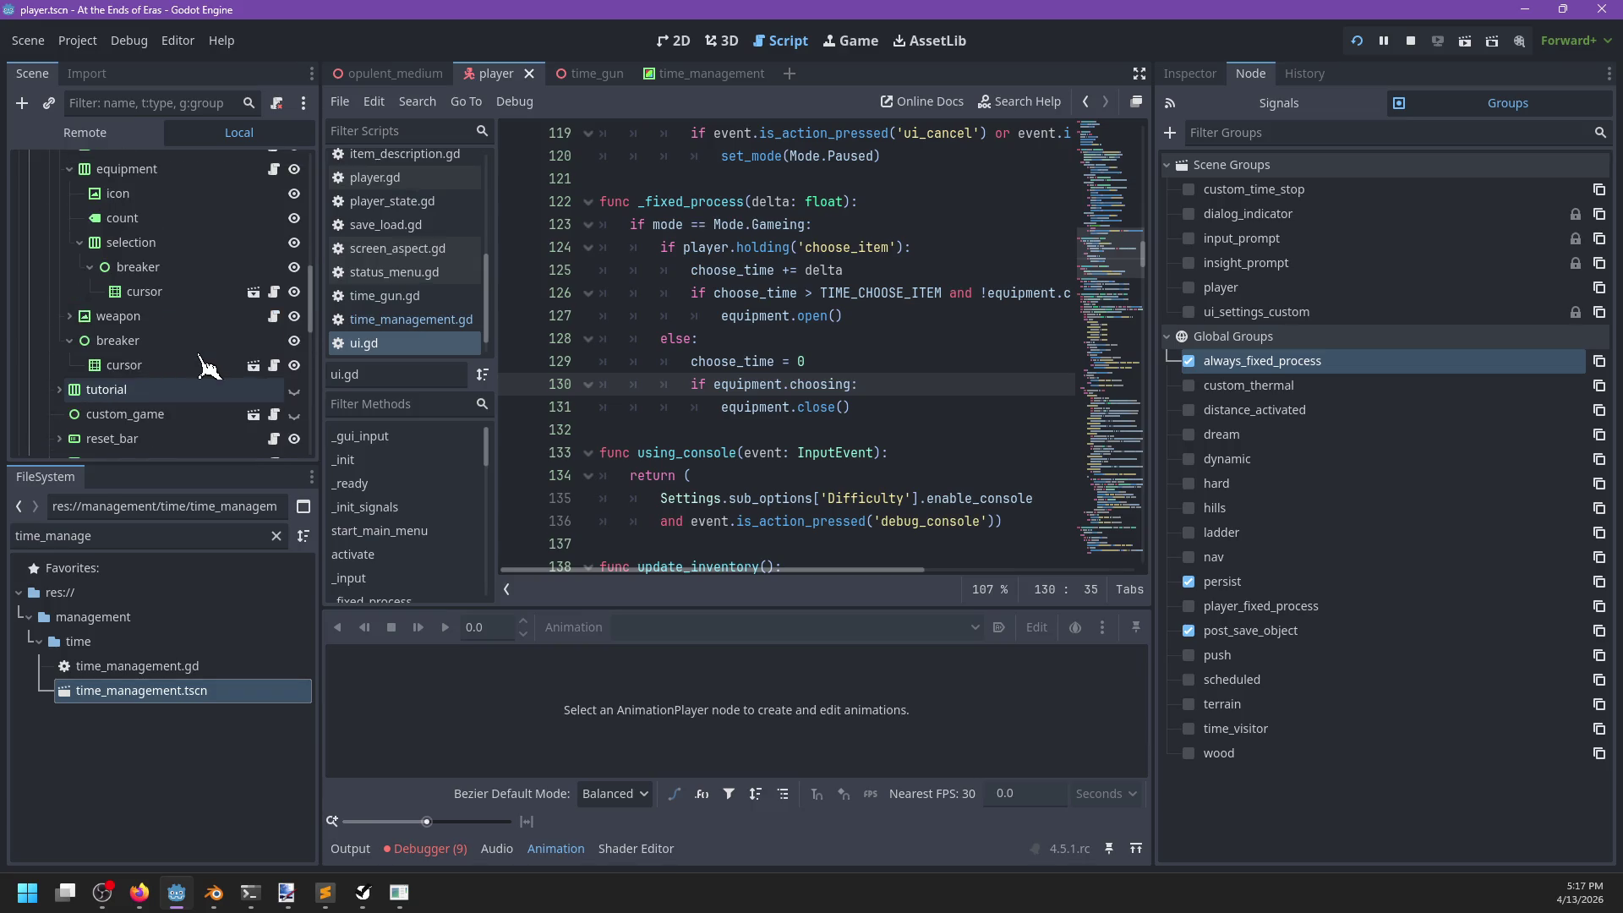
scroll(207, 366, "up", 10)
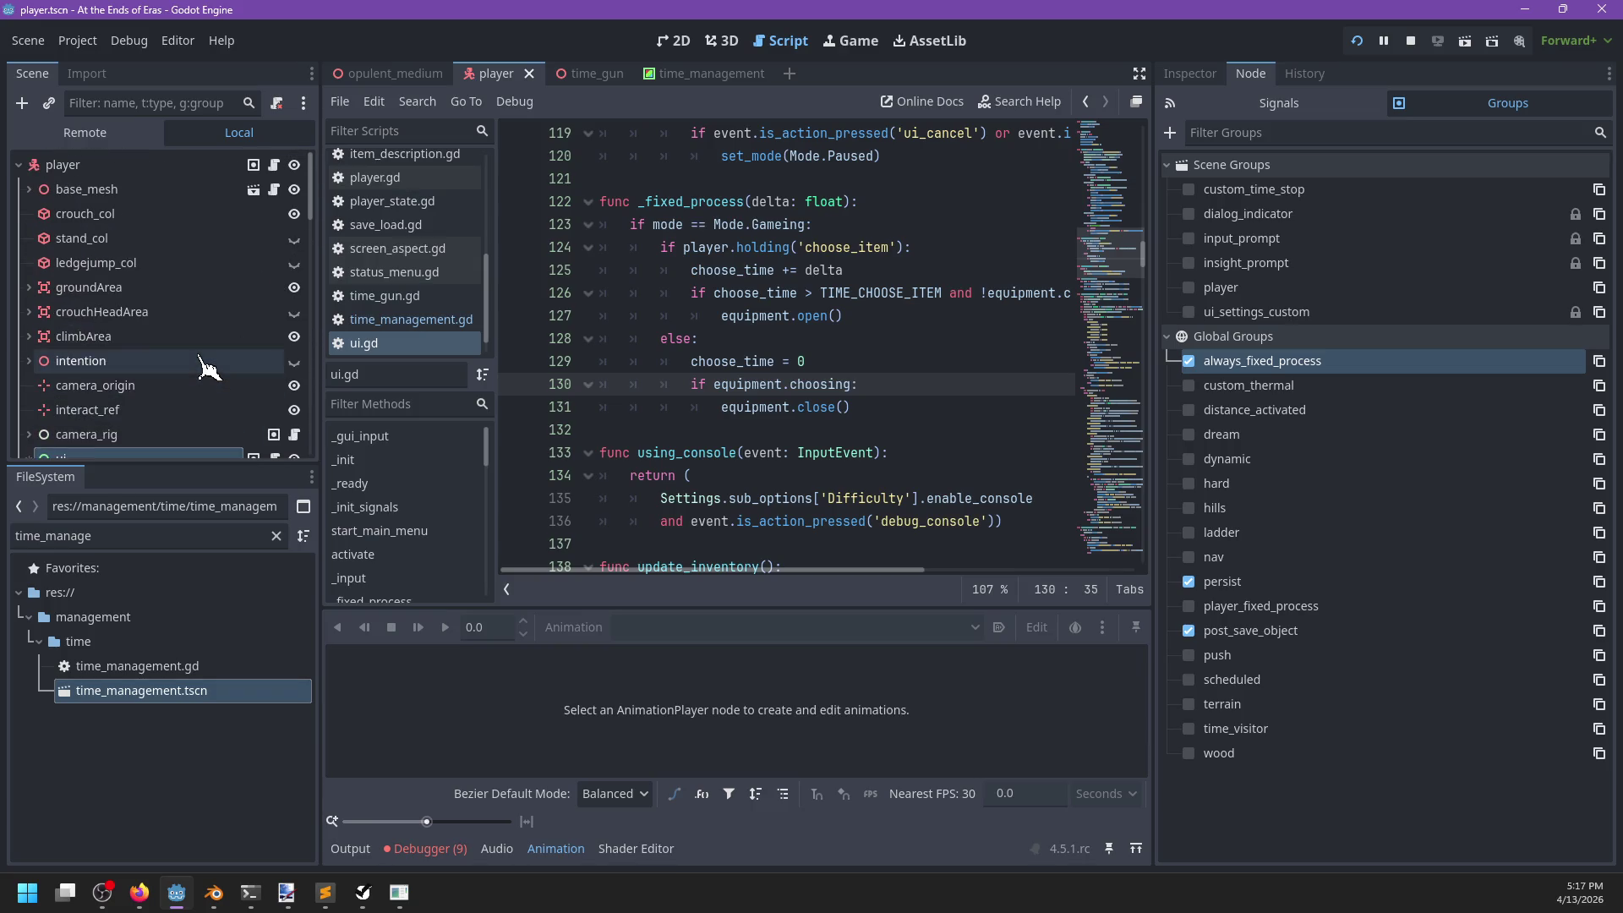
Expand base_mesh in the scene tree to view its child nodes.
left_click(28, 187)
scroll(225, 254, "down", 5)
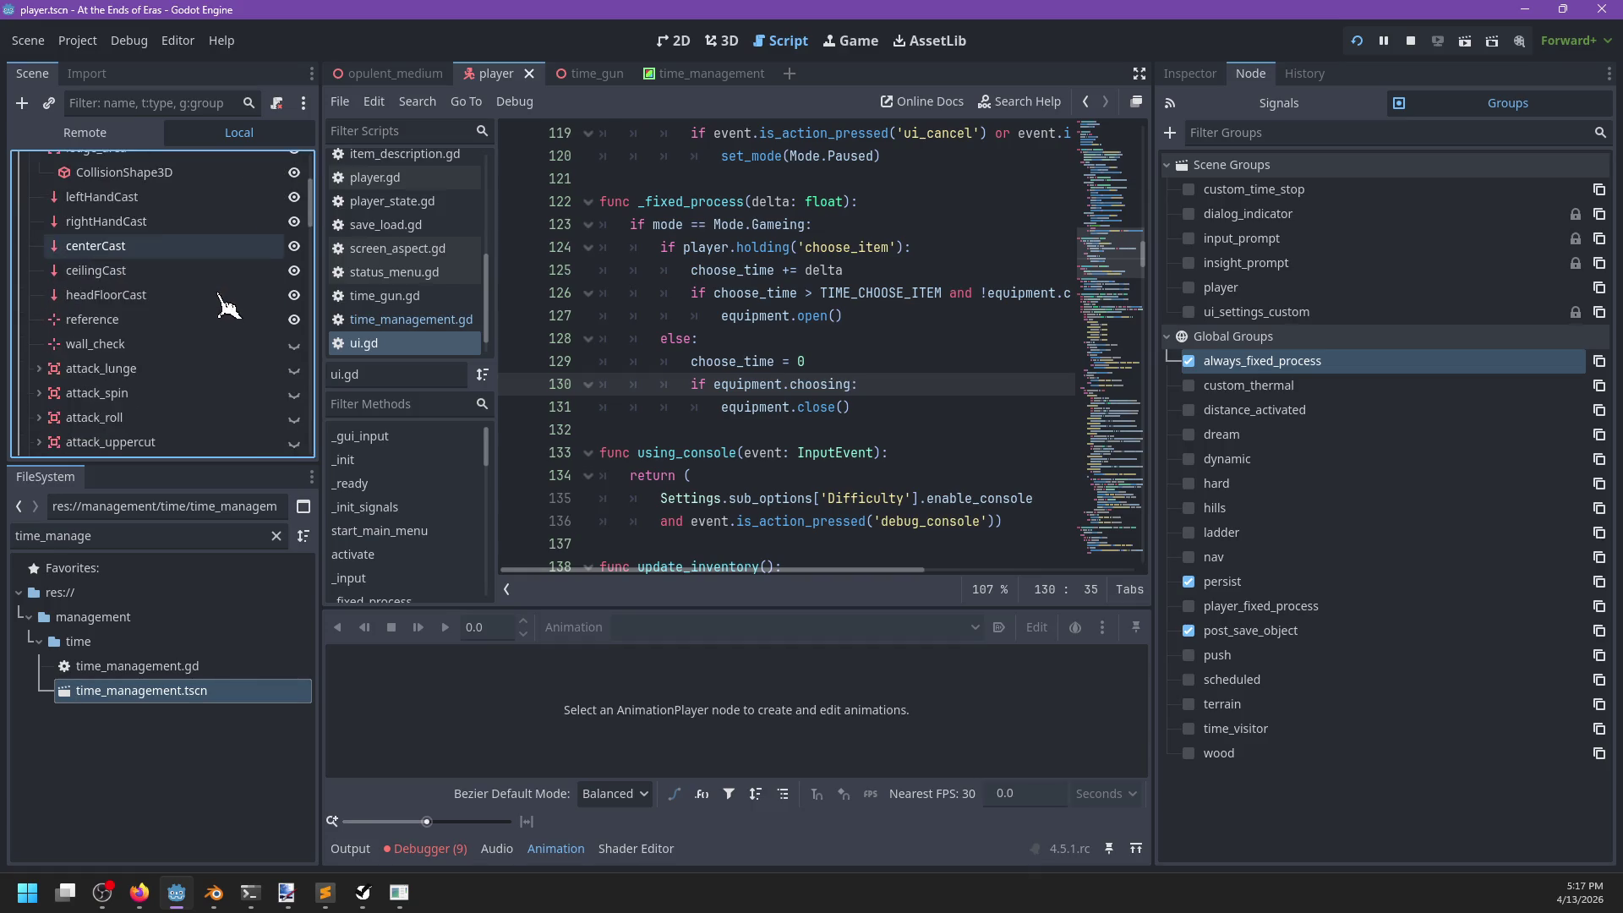
scroll(229, 304, "up", 5)
scroll(212, 253, "down", 6)
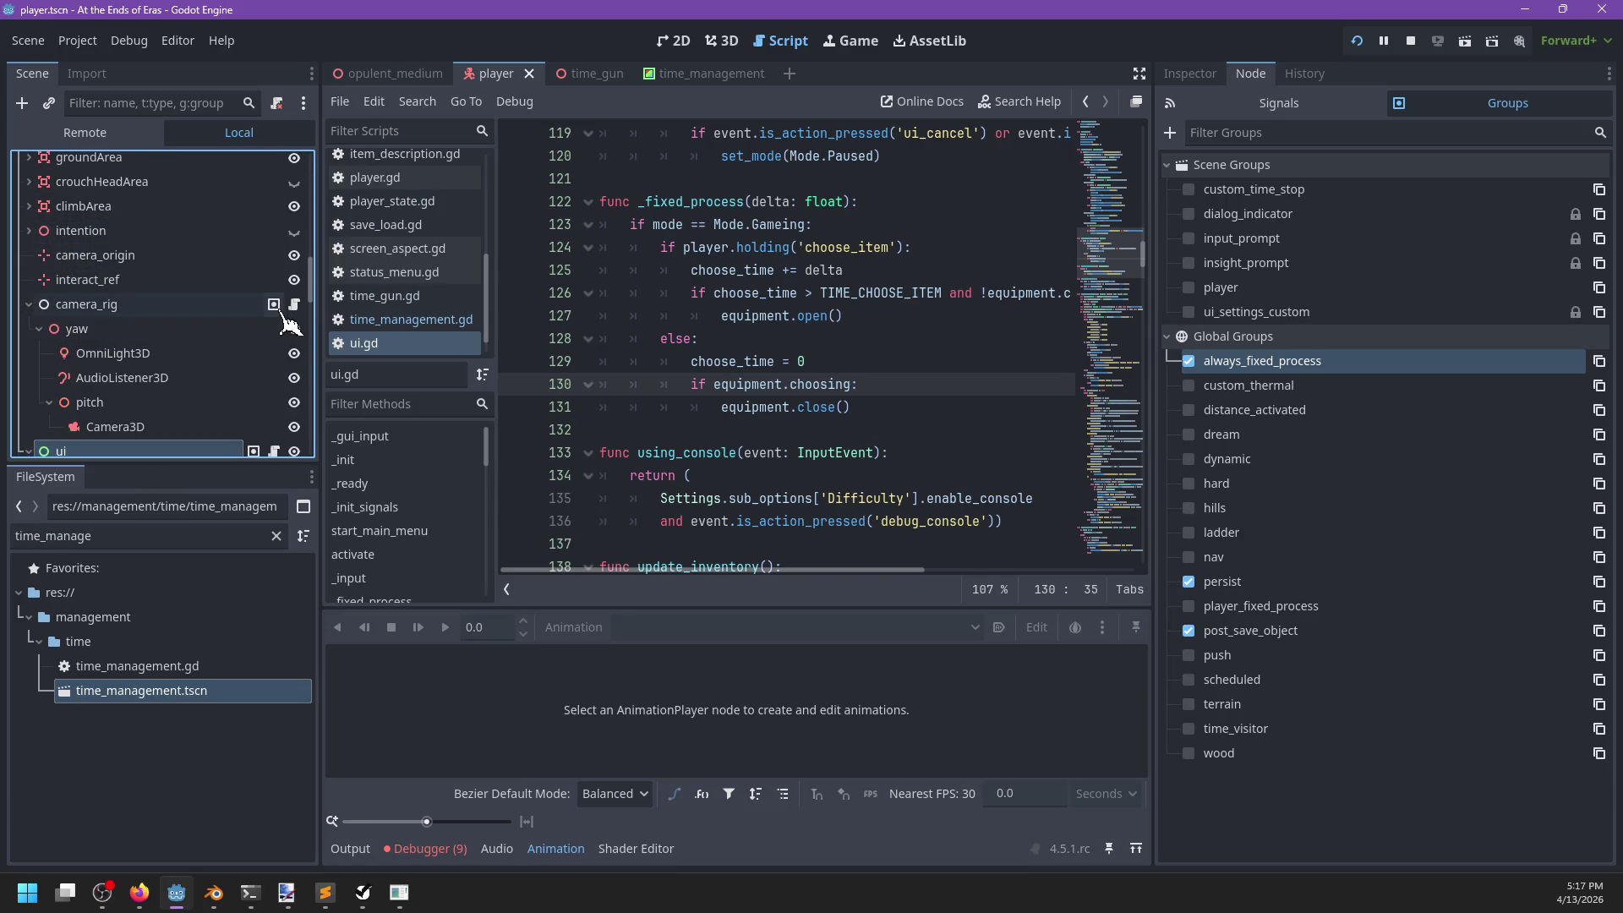
In camera_rig.gd, make the line 413 tween call set_ignore_time_scale().
key("alt+Left")
key("ctrl+f")
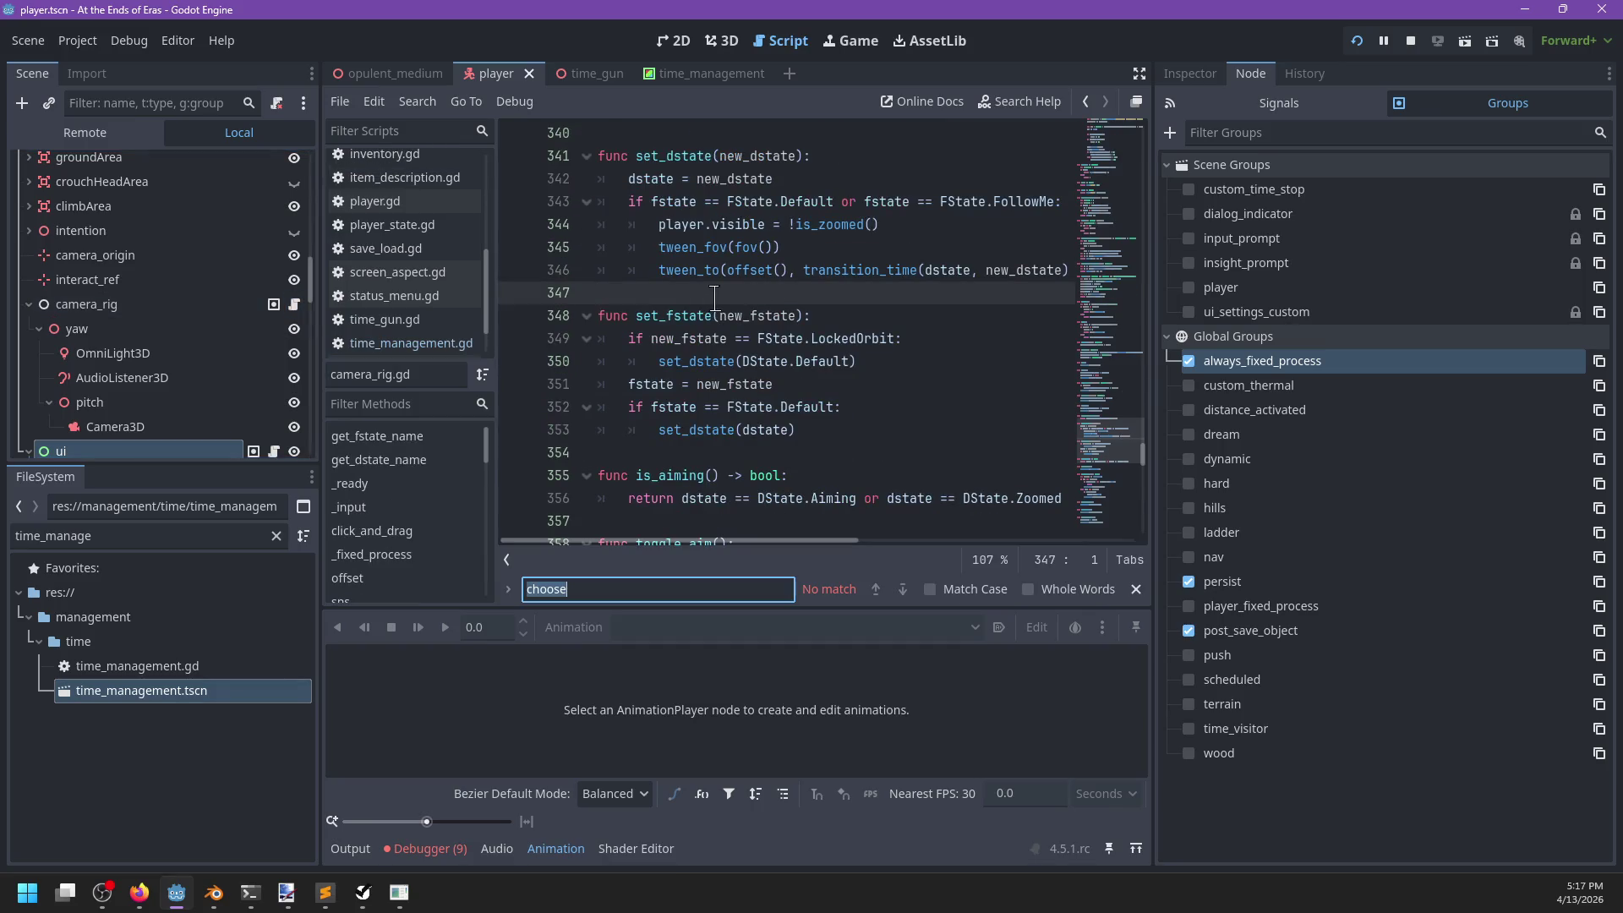
type("tween")
key("Escape")
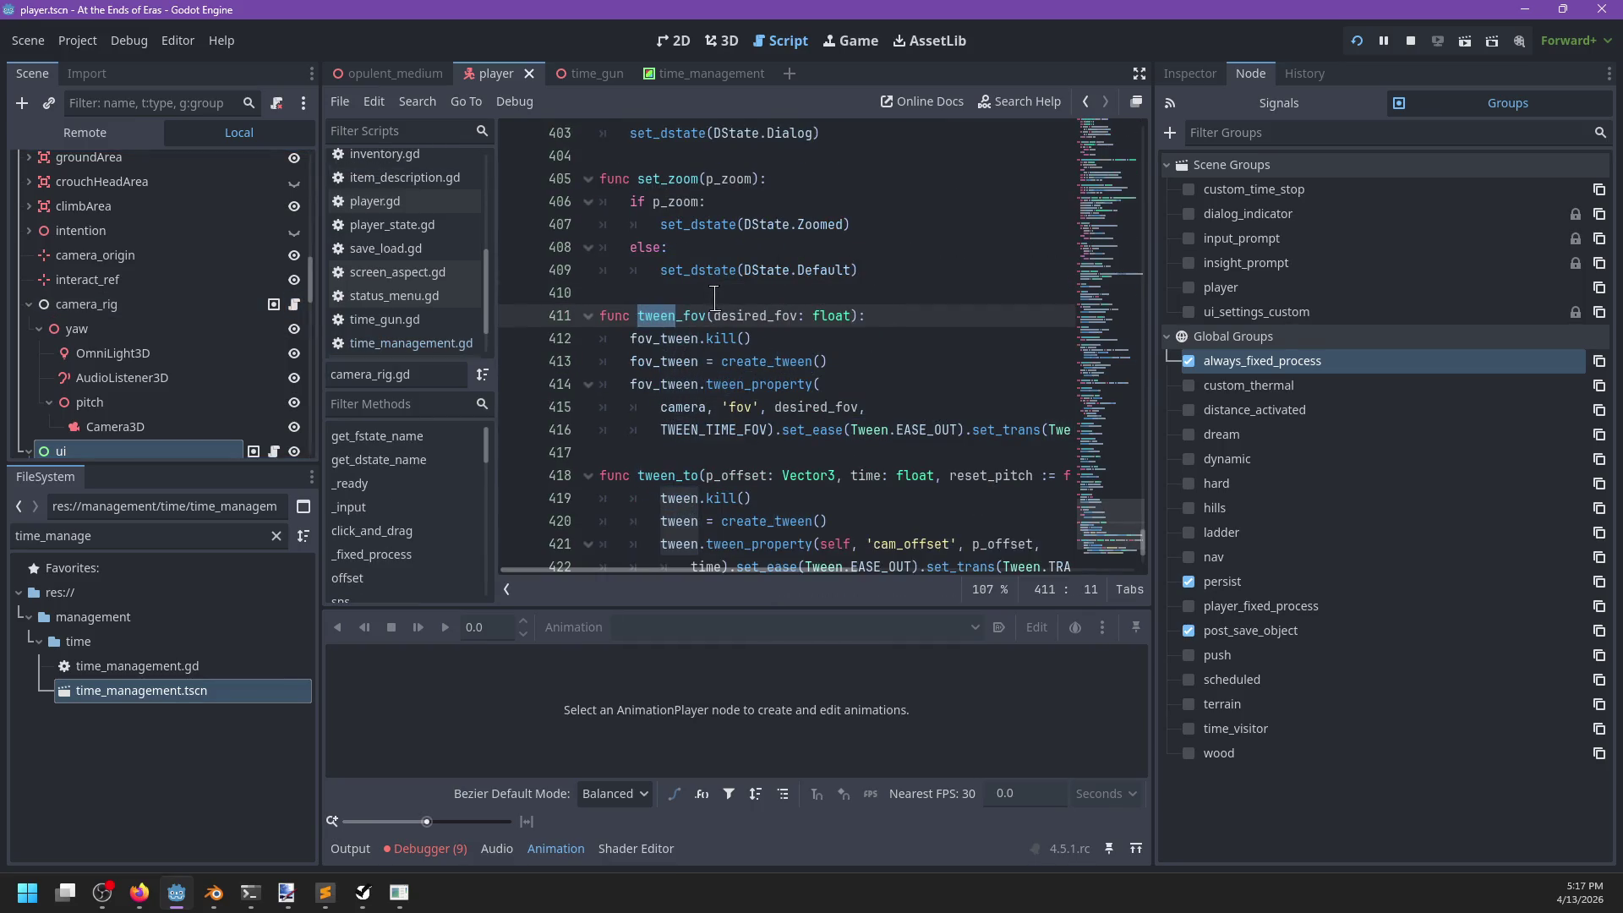
left_click(836, 374)
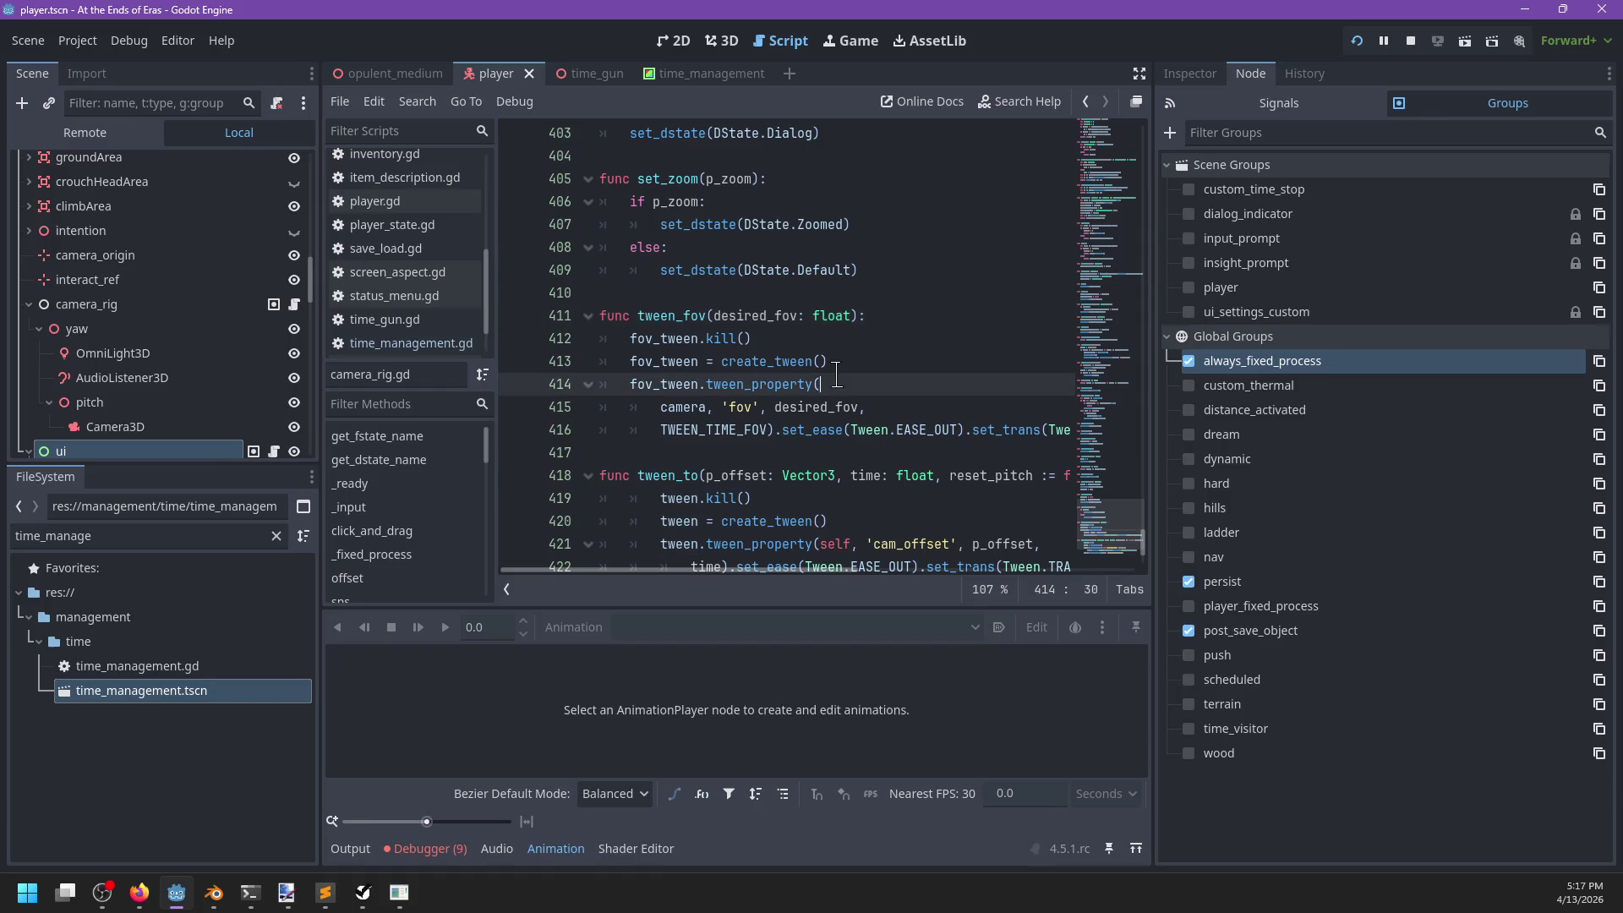
left_click(891, 356)
type(".")
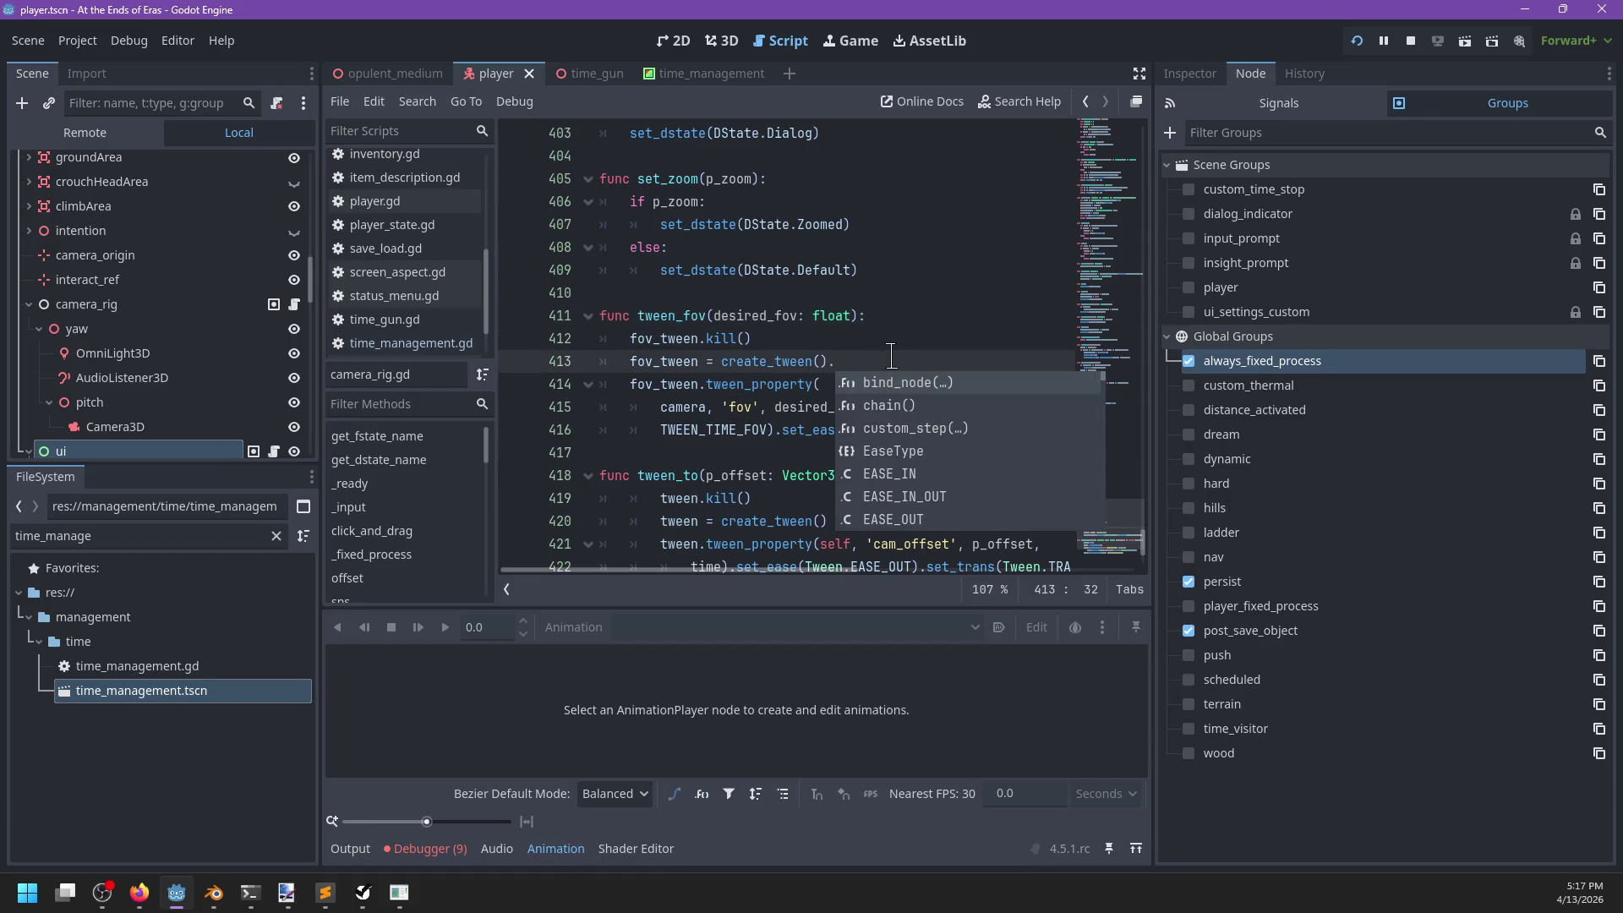
type("tium")
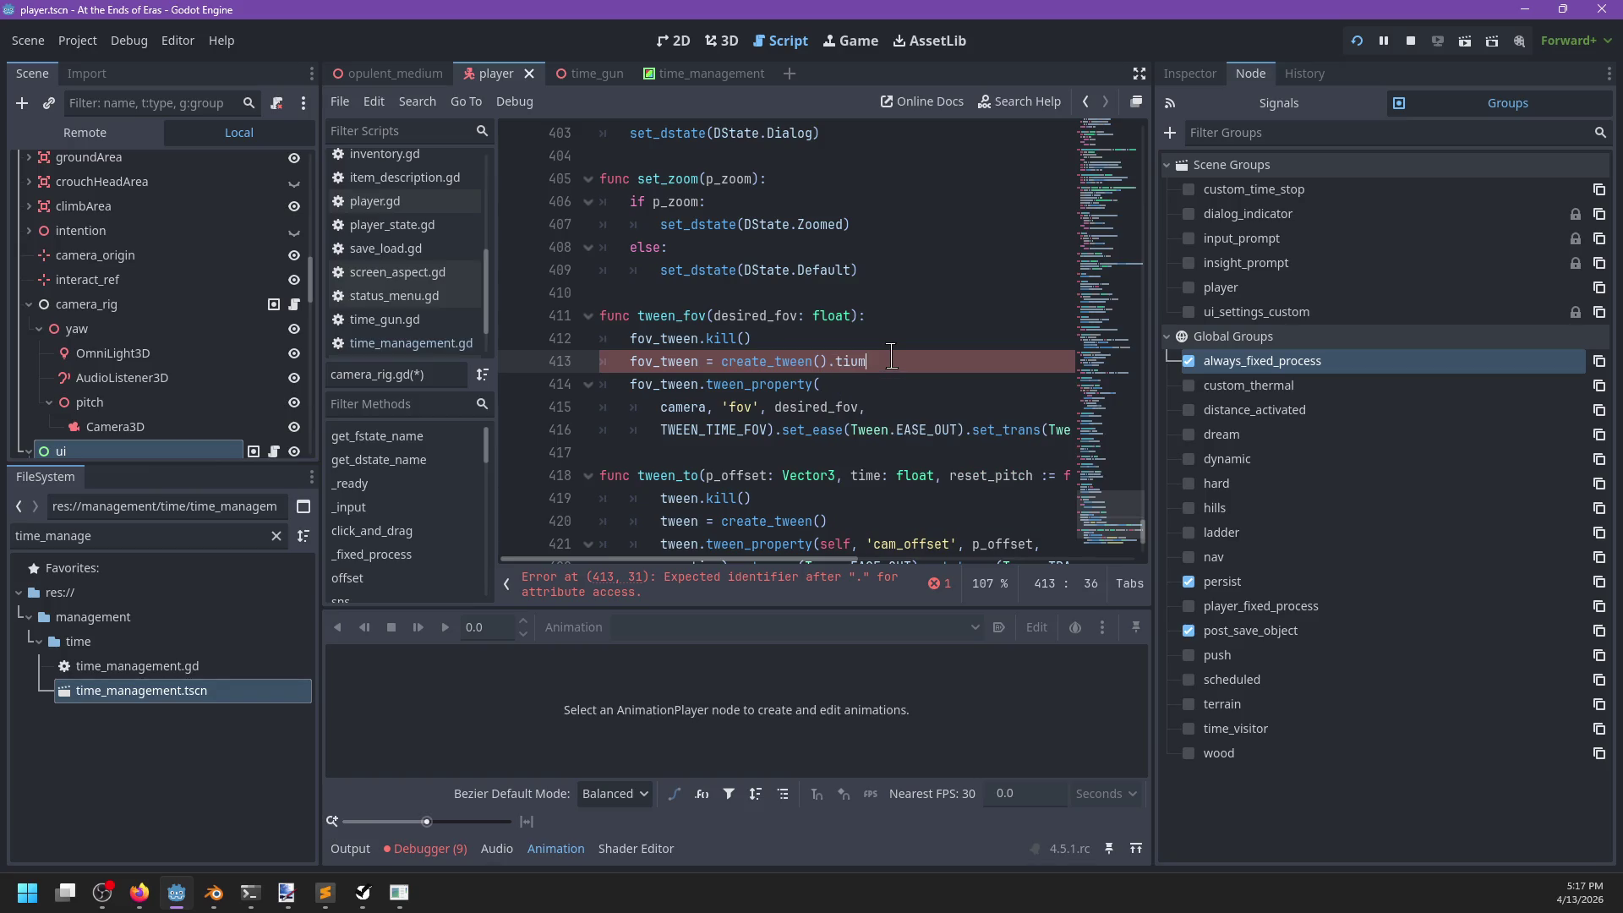
type("time_scale(")
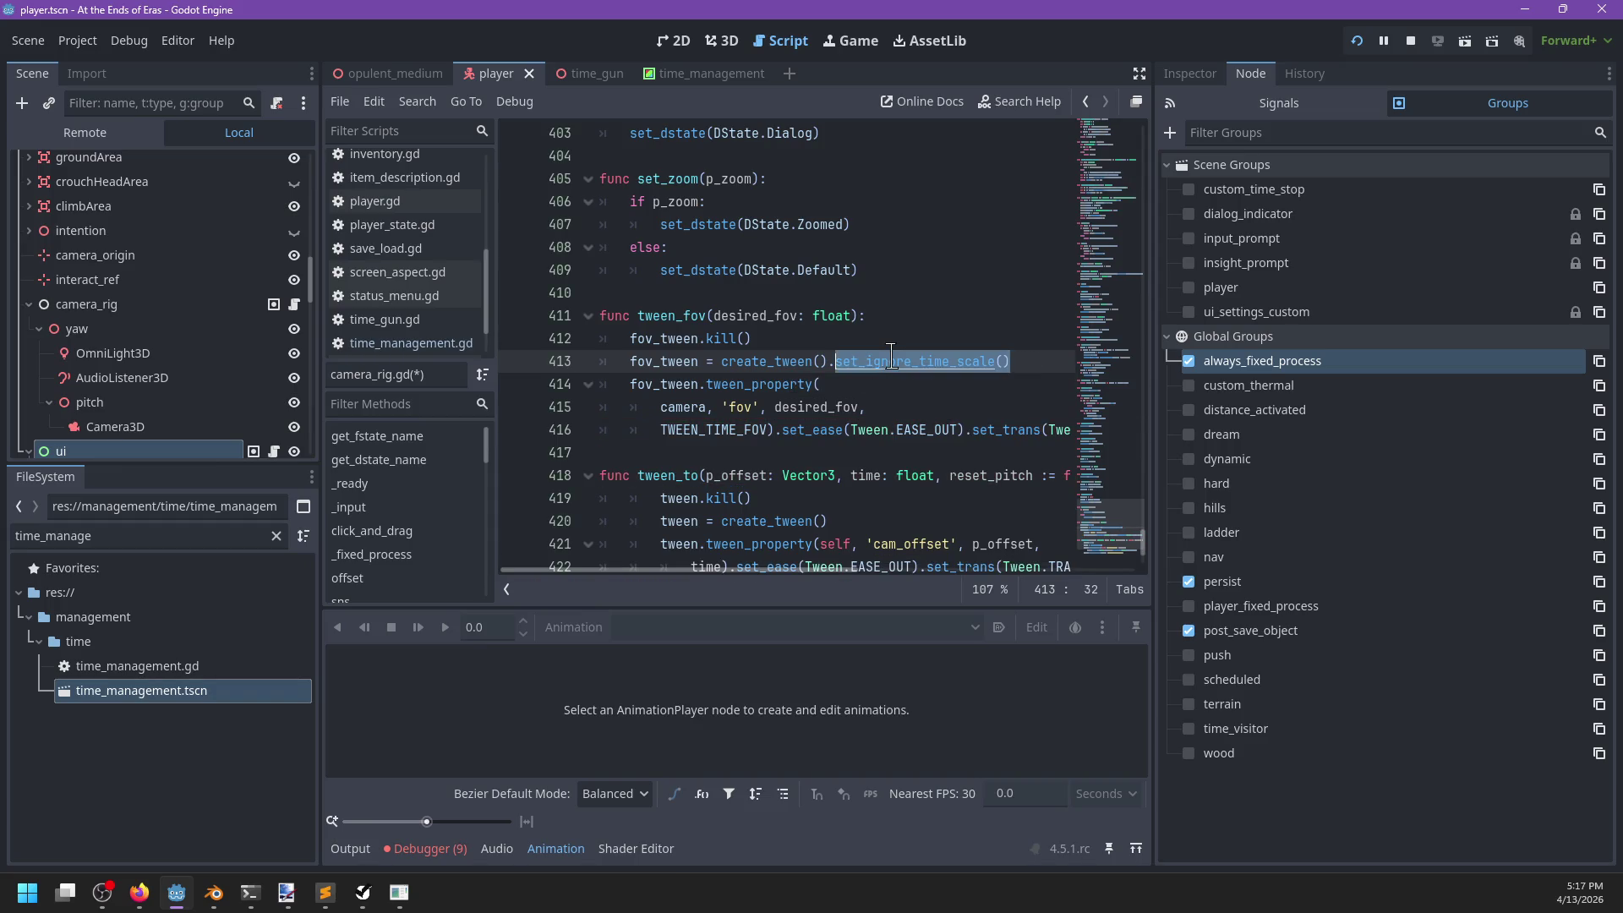
Make the line 420 camera offset tween ignore time scale, save, and run the game.
scroll(883, 355, "down", 1)
left_click(859, 453)
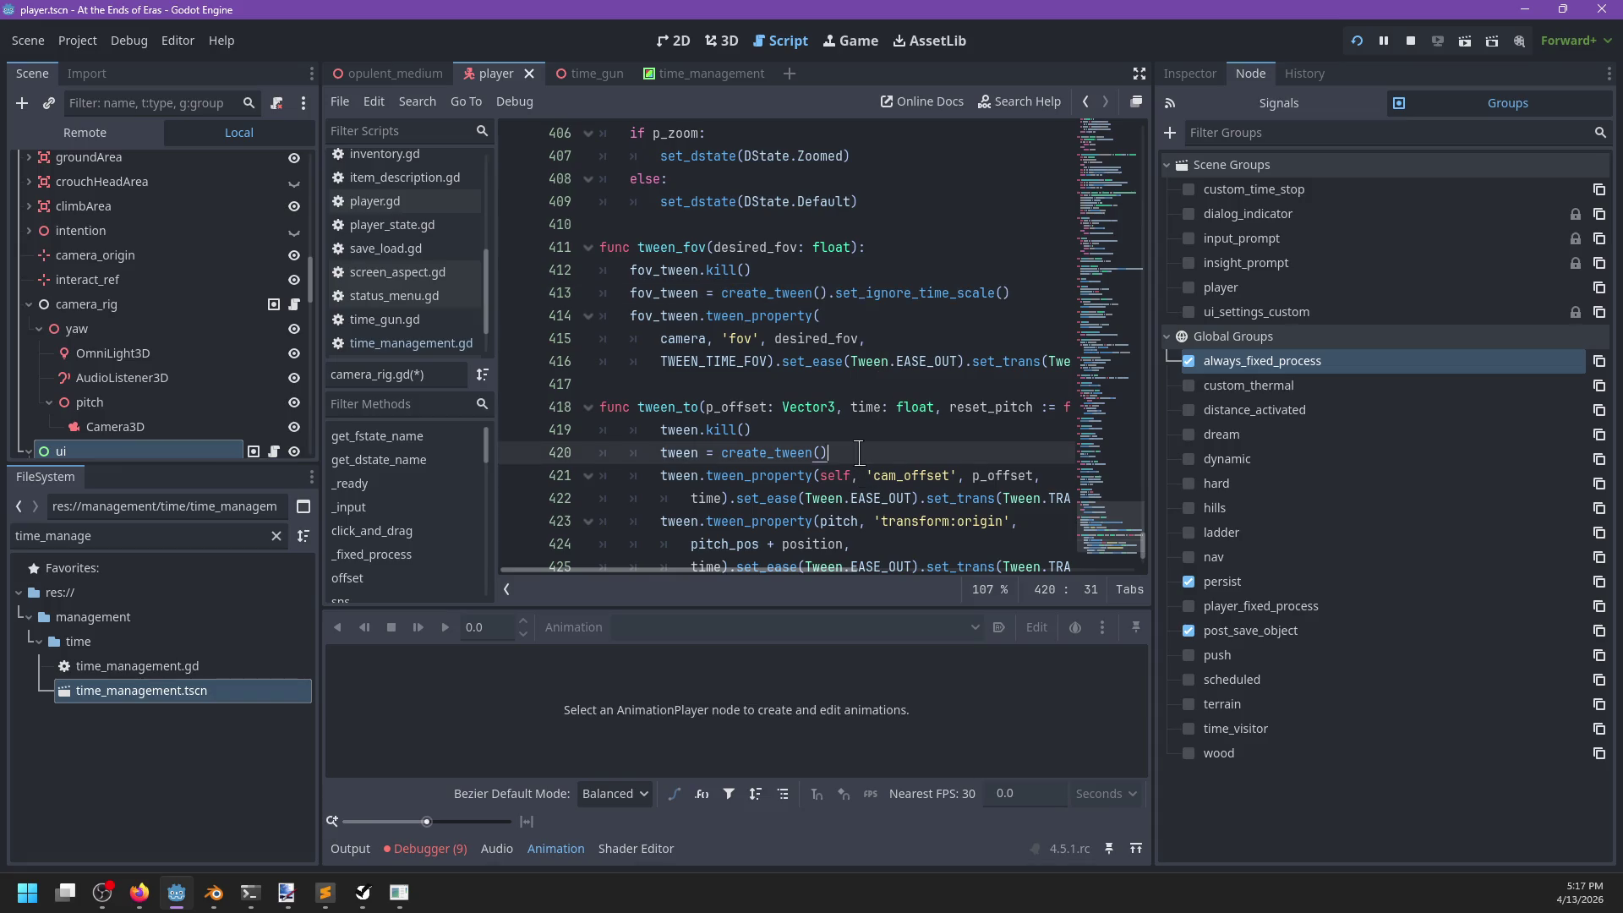
scroll(889, 435, "down", 2)
scroll(892, 431, "up", 4)
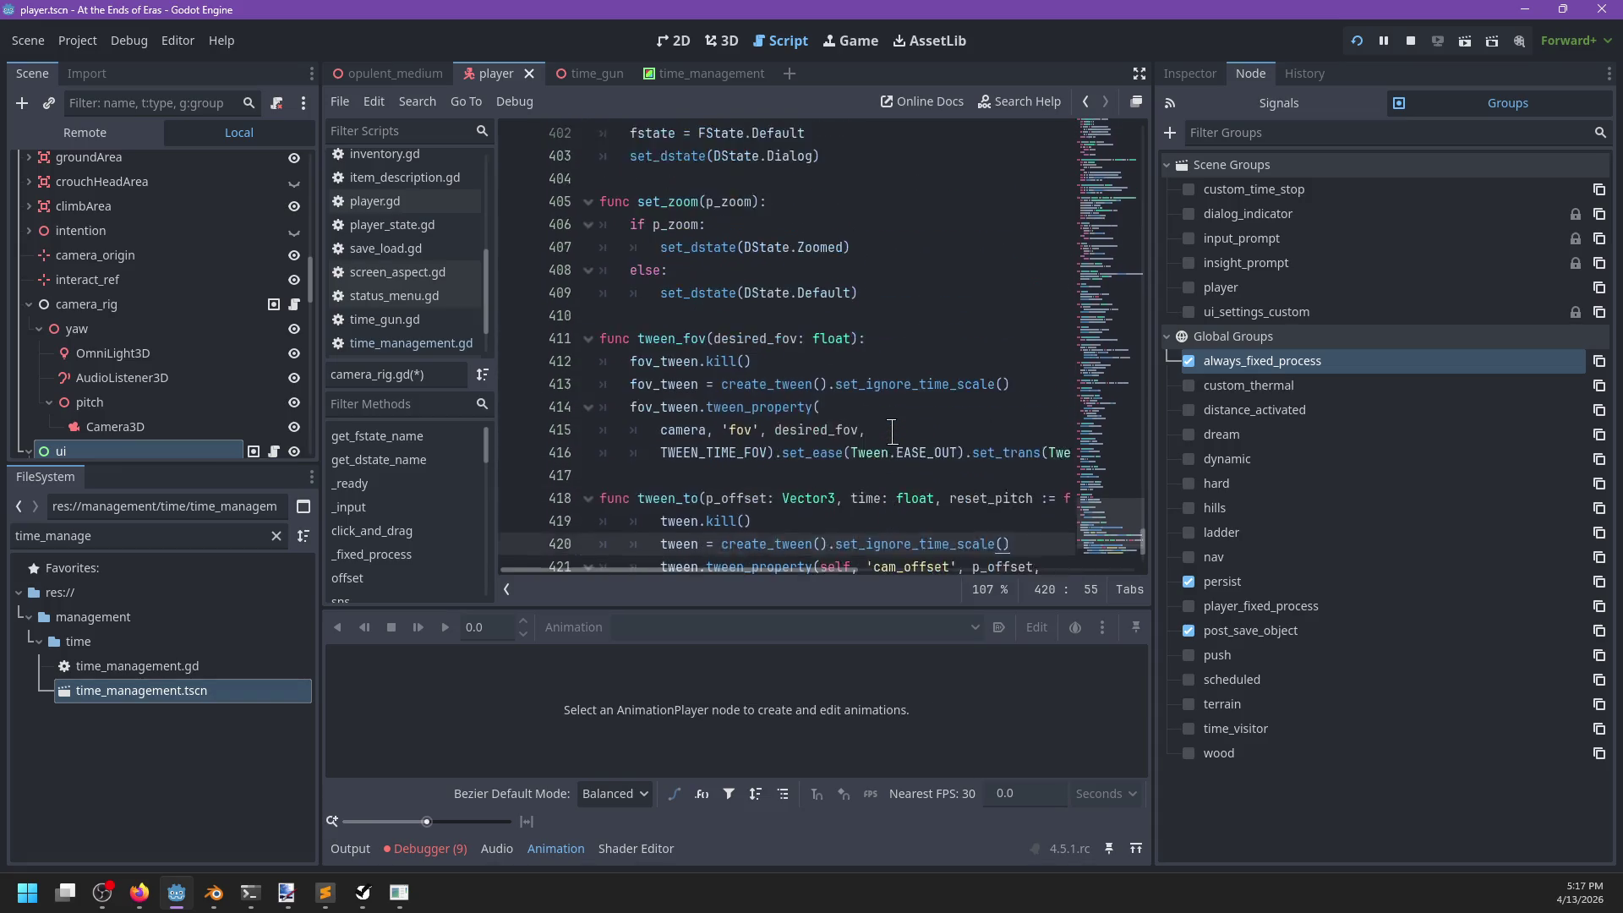
key("ctrl+s")
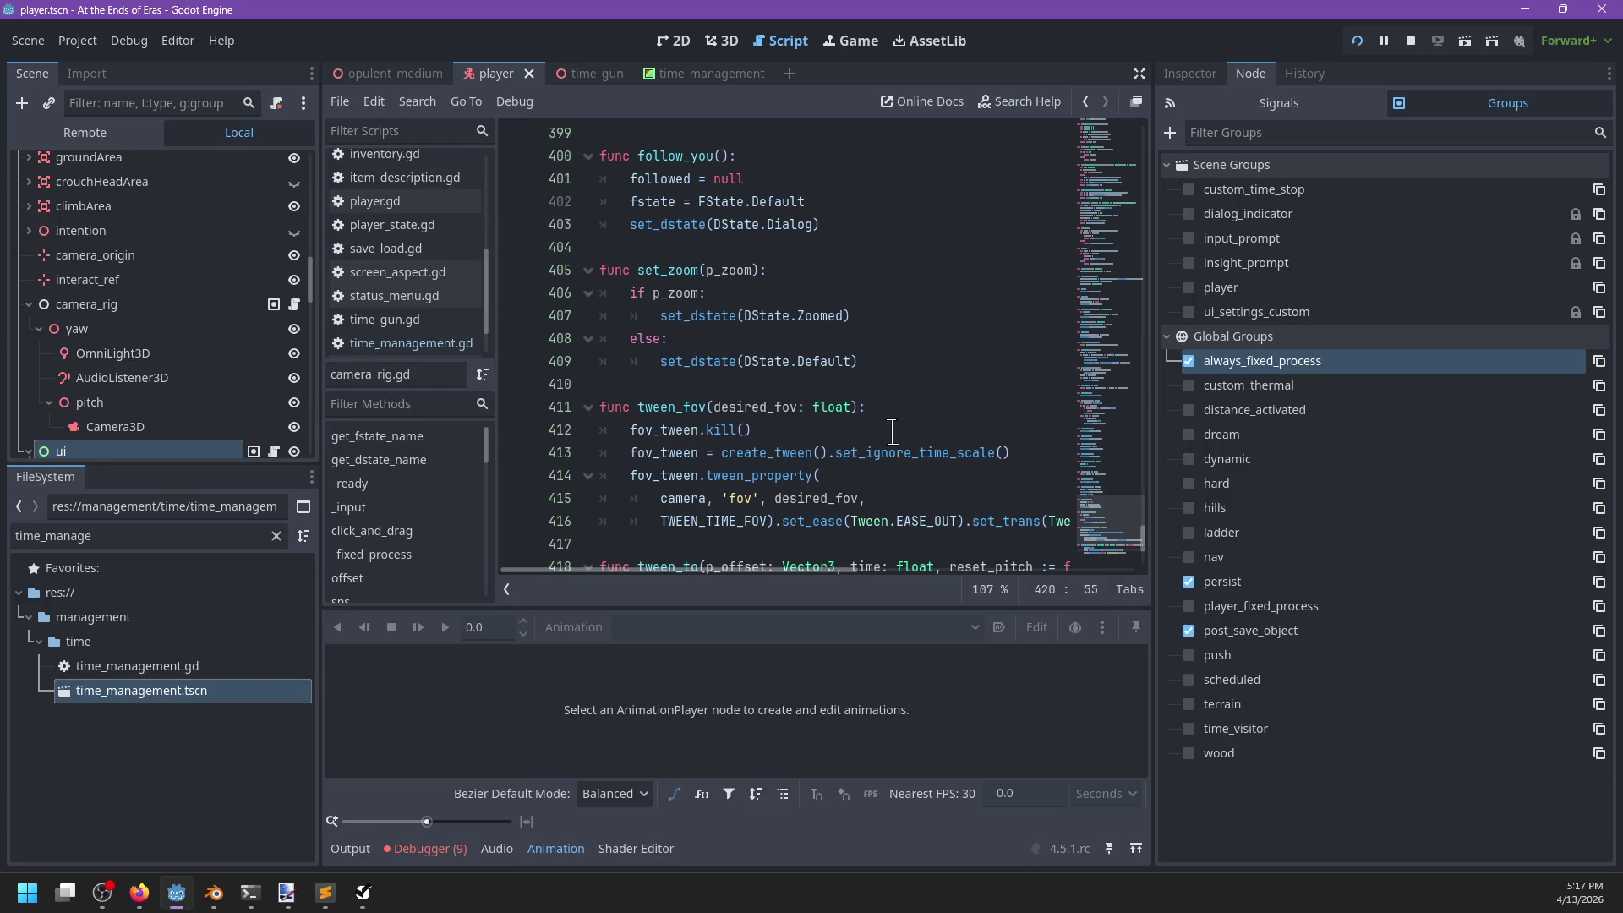
key("F5")
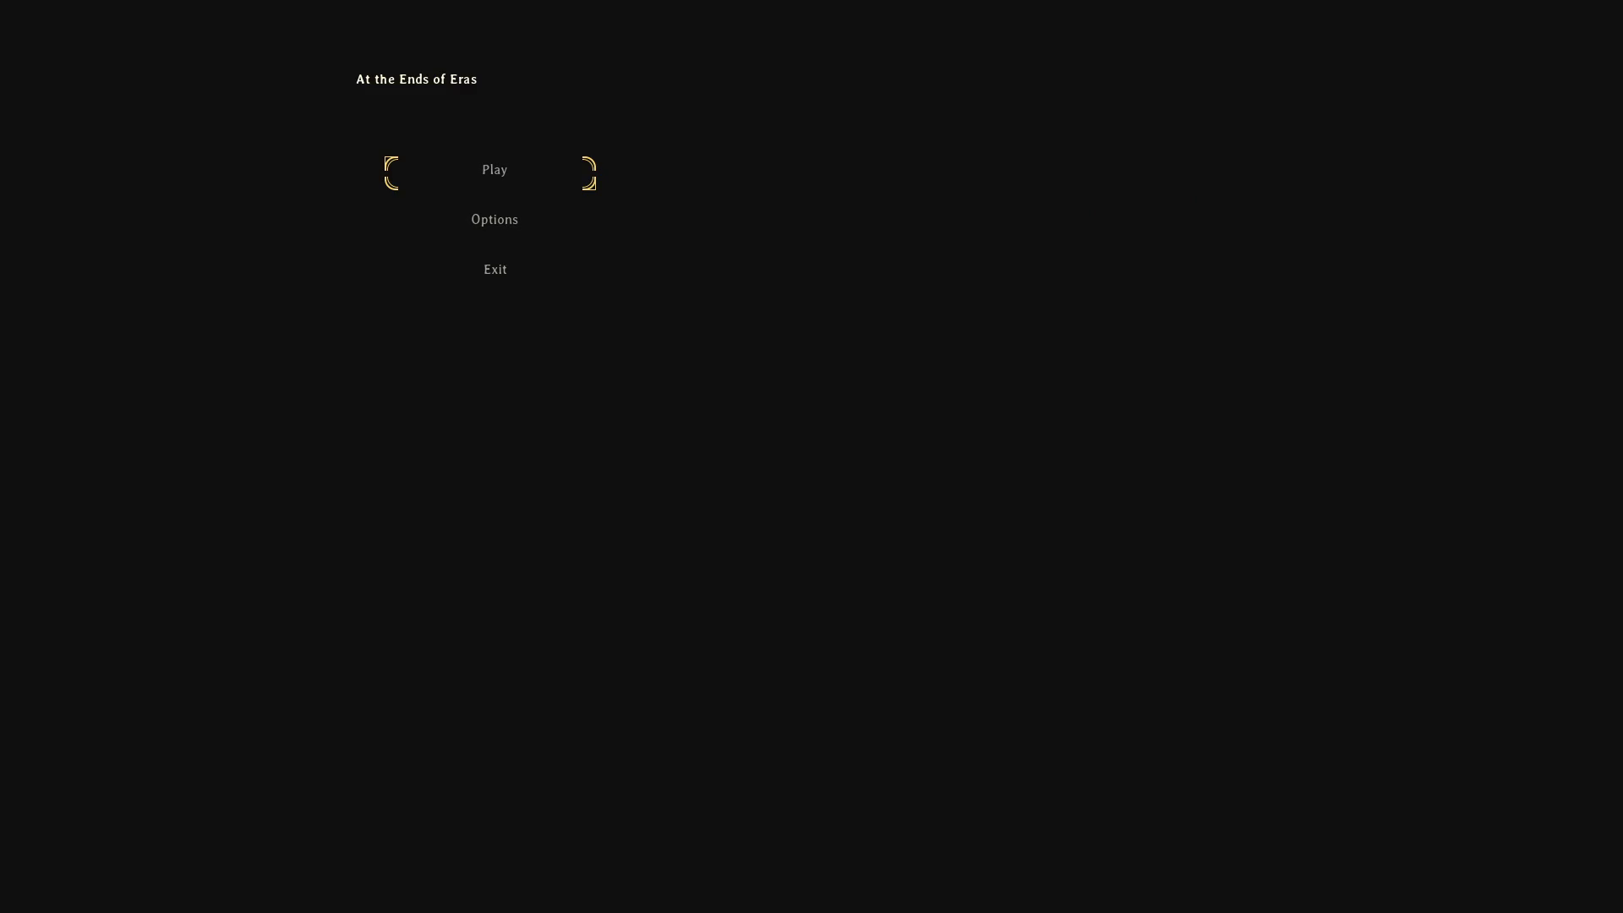
Start playing and test slowing time while running, jumping and tumbling.
key("Return")
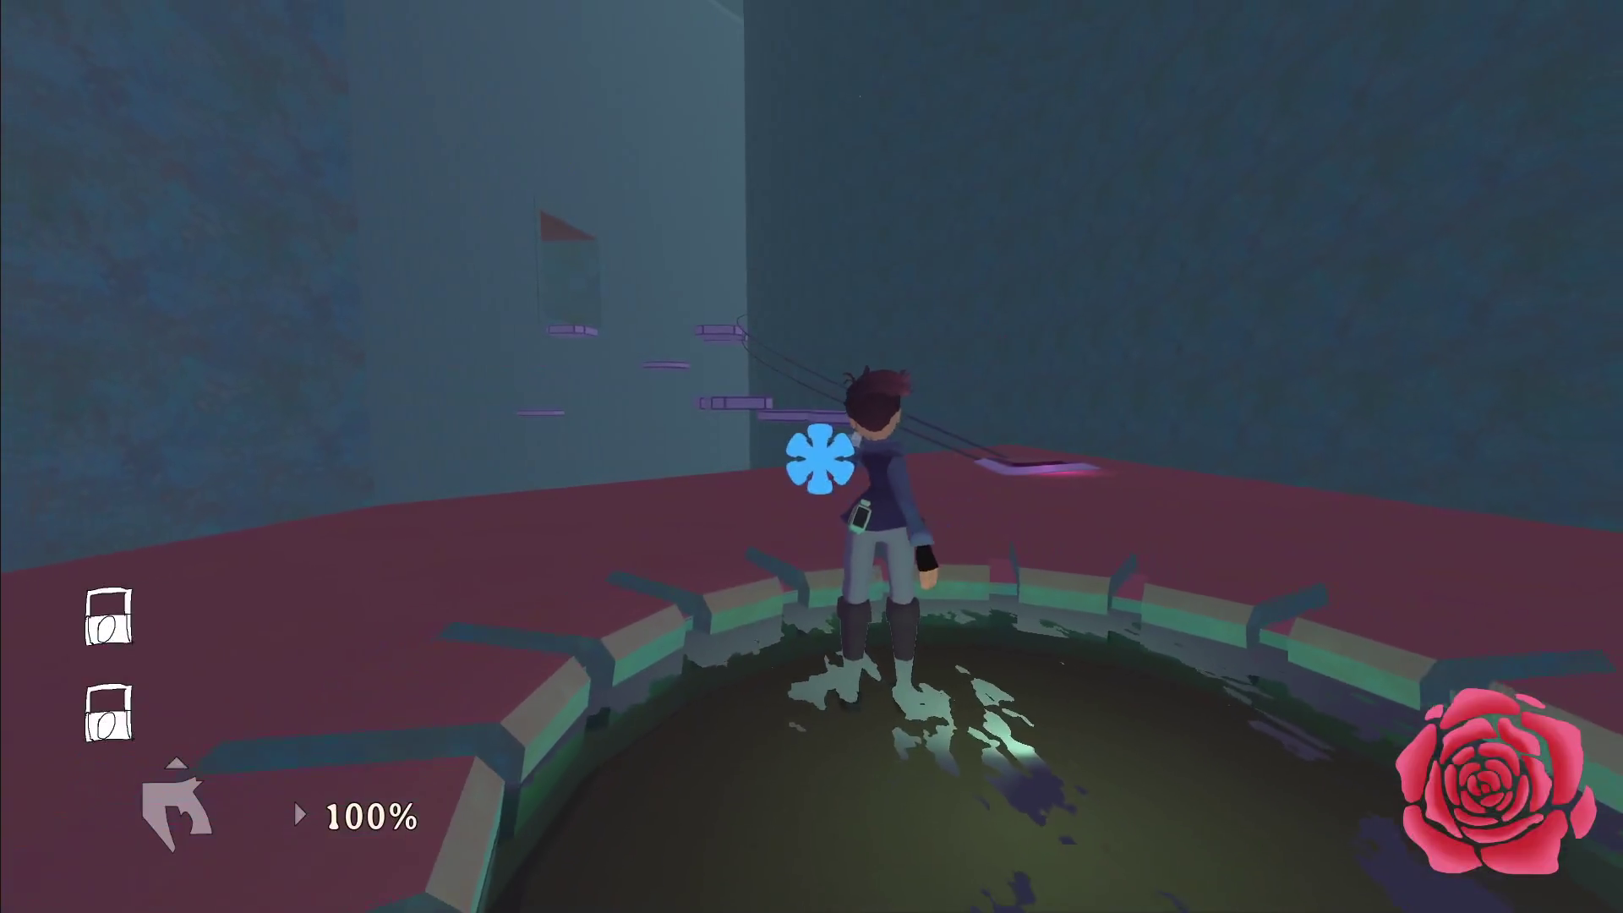
key("w")
key("shift")
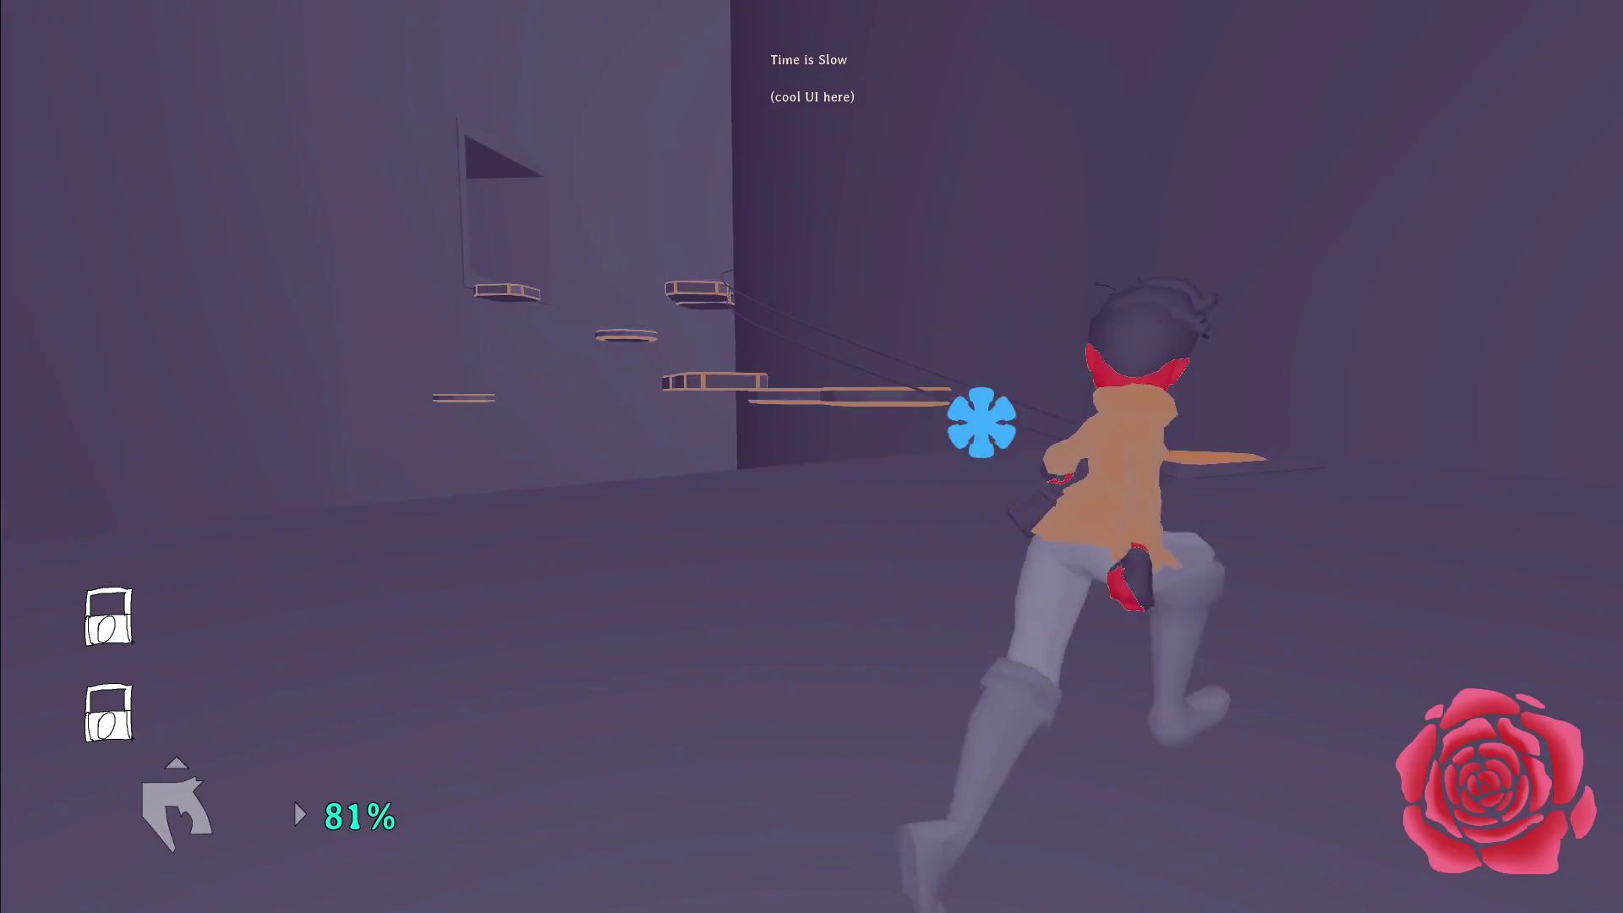
key("e")
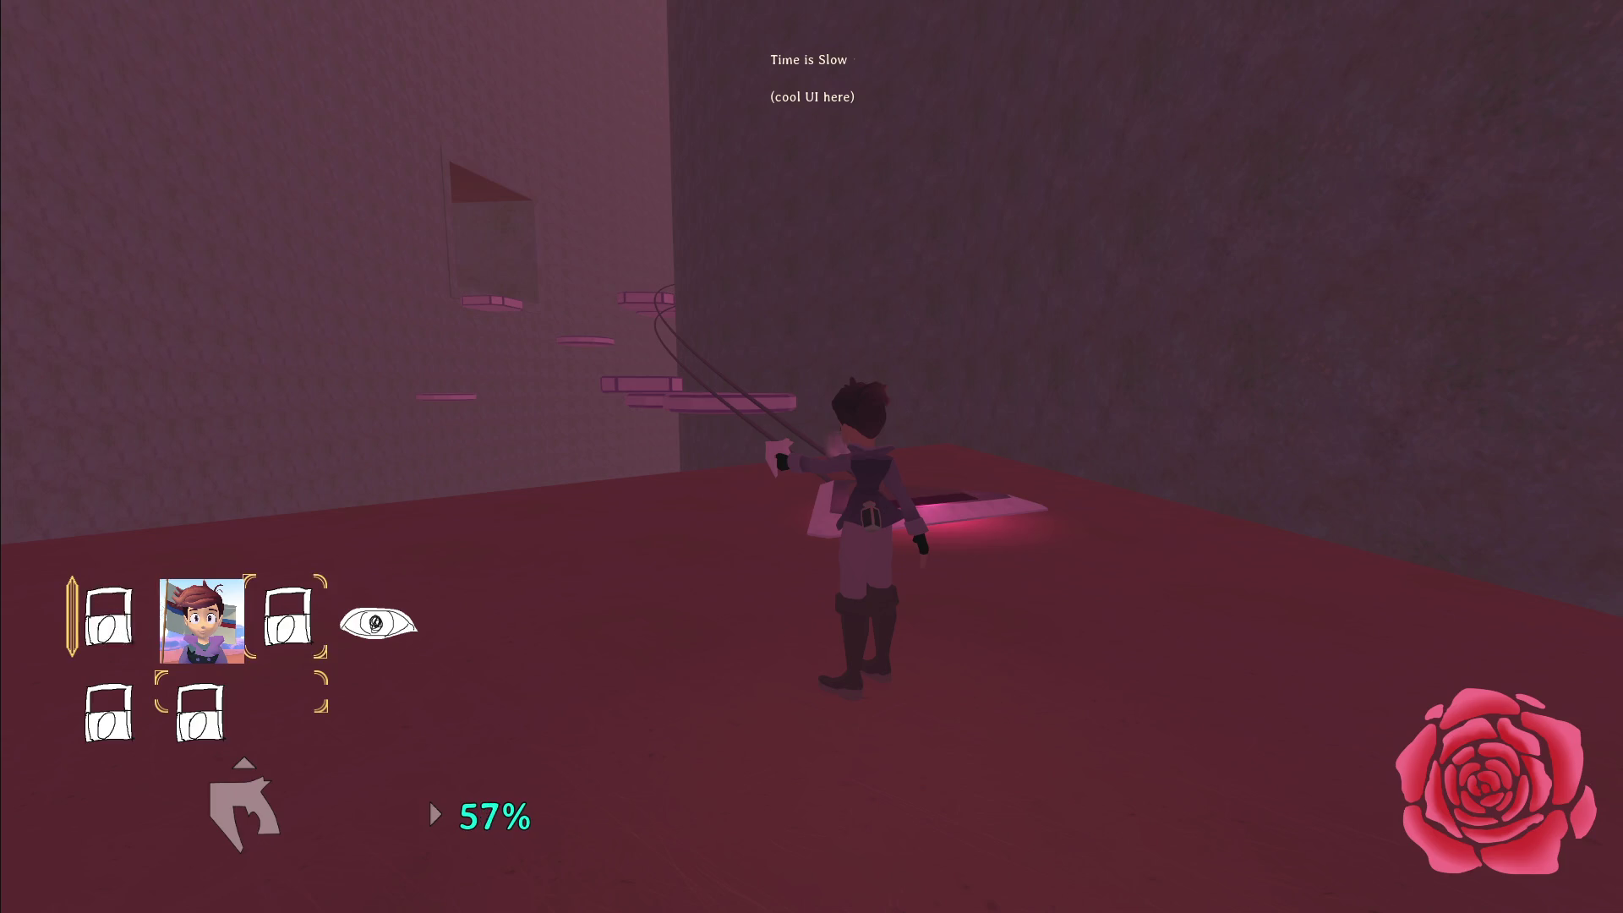
key("shift")
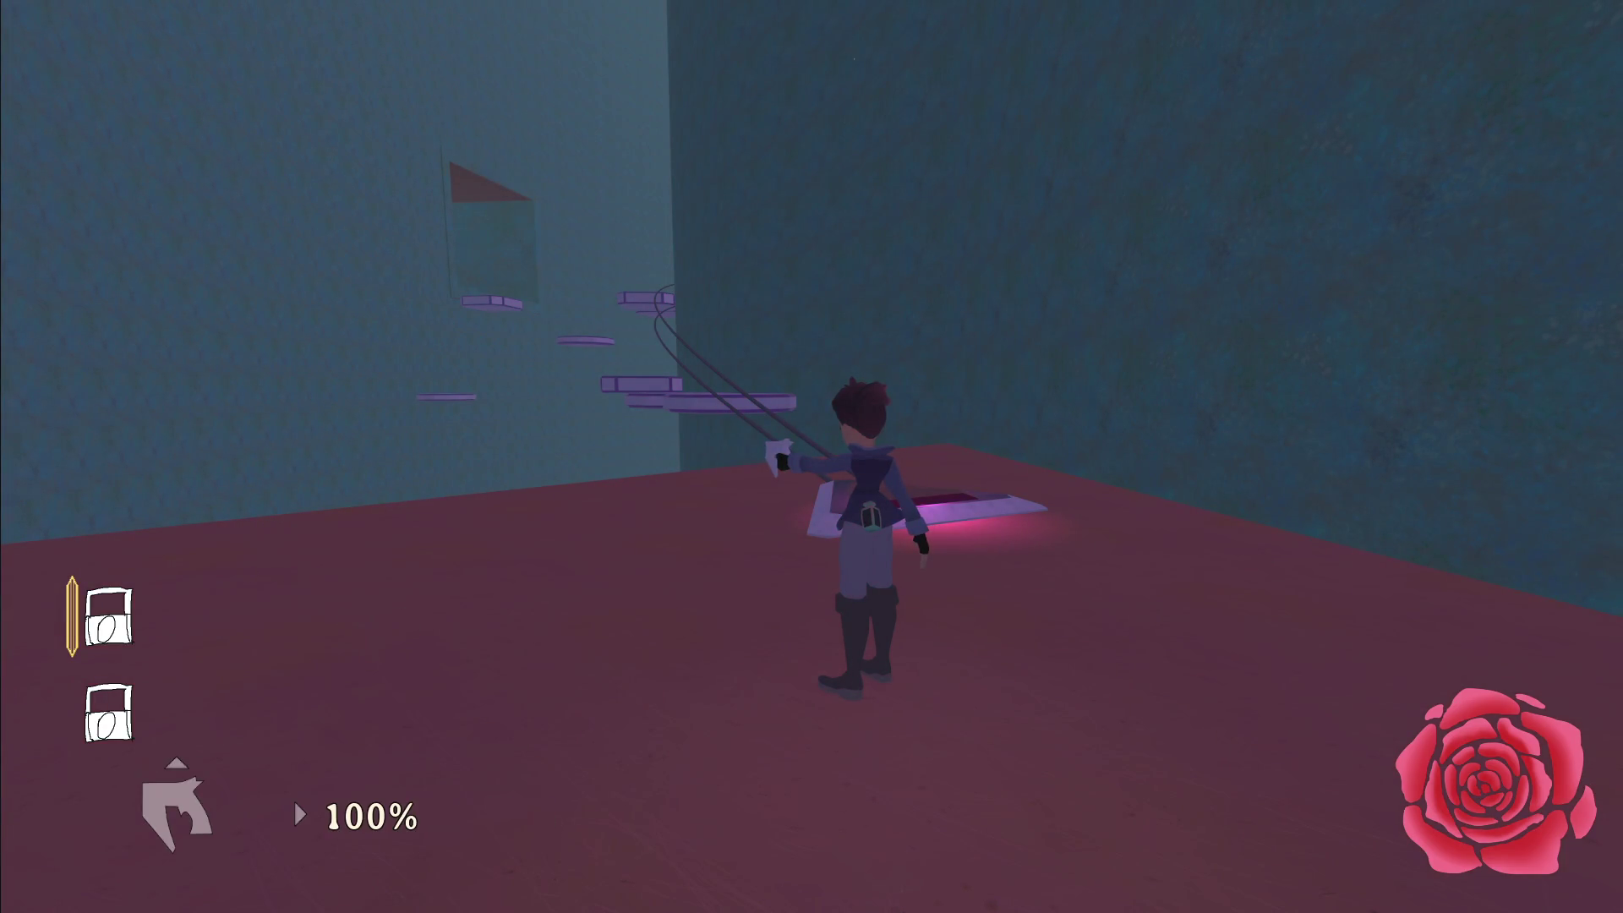
key("w")
key("space")
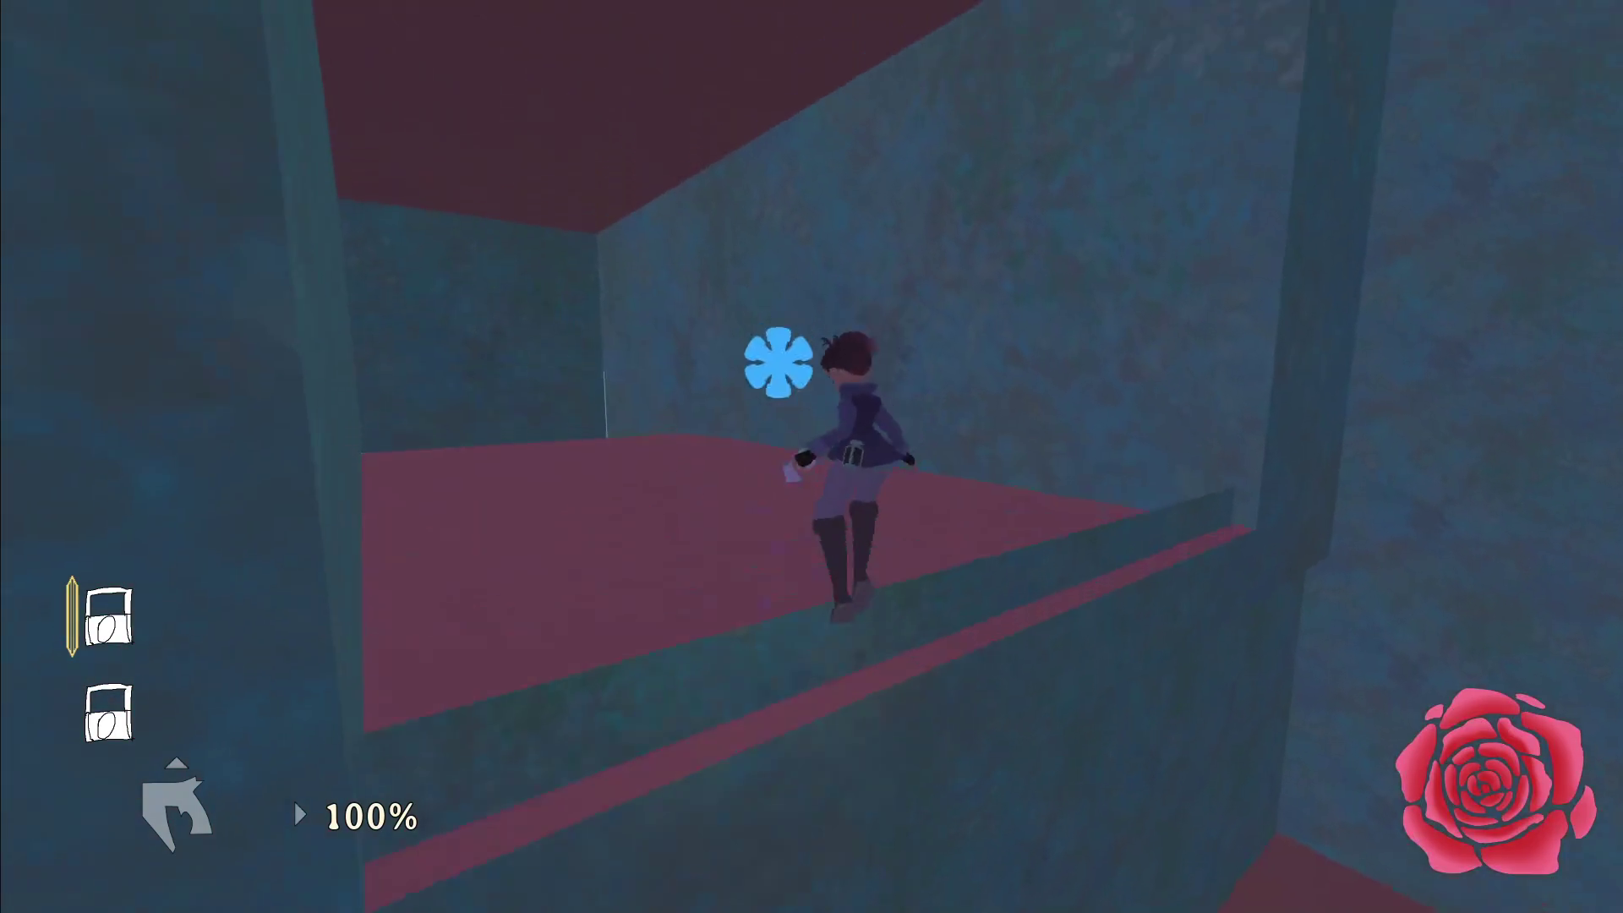
key("q")
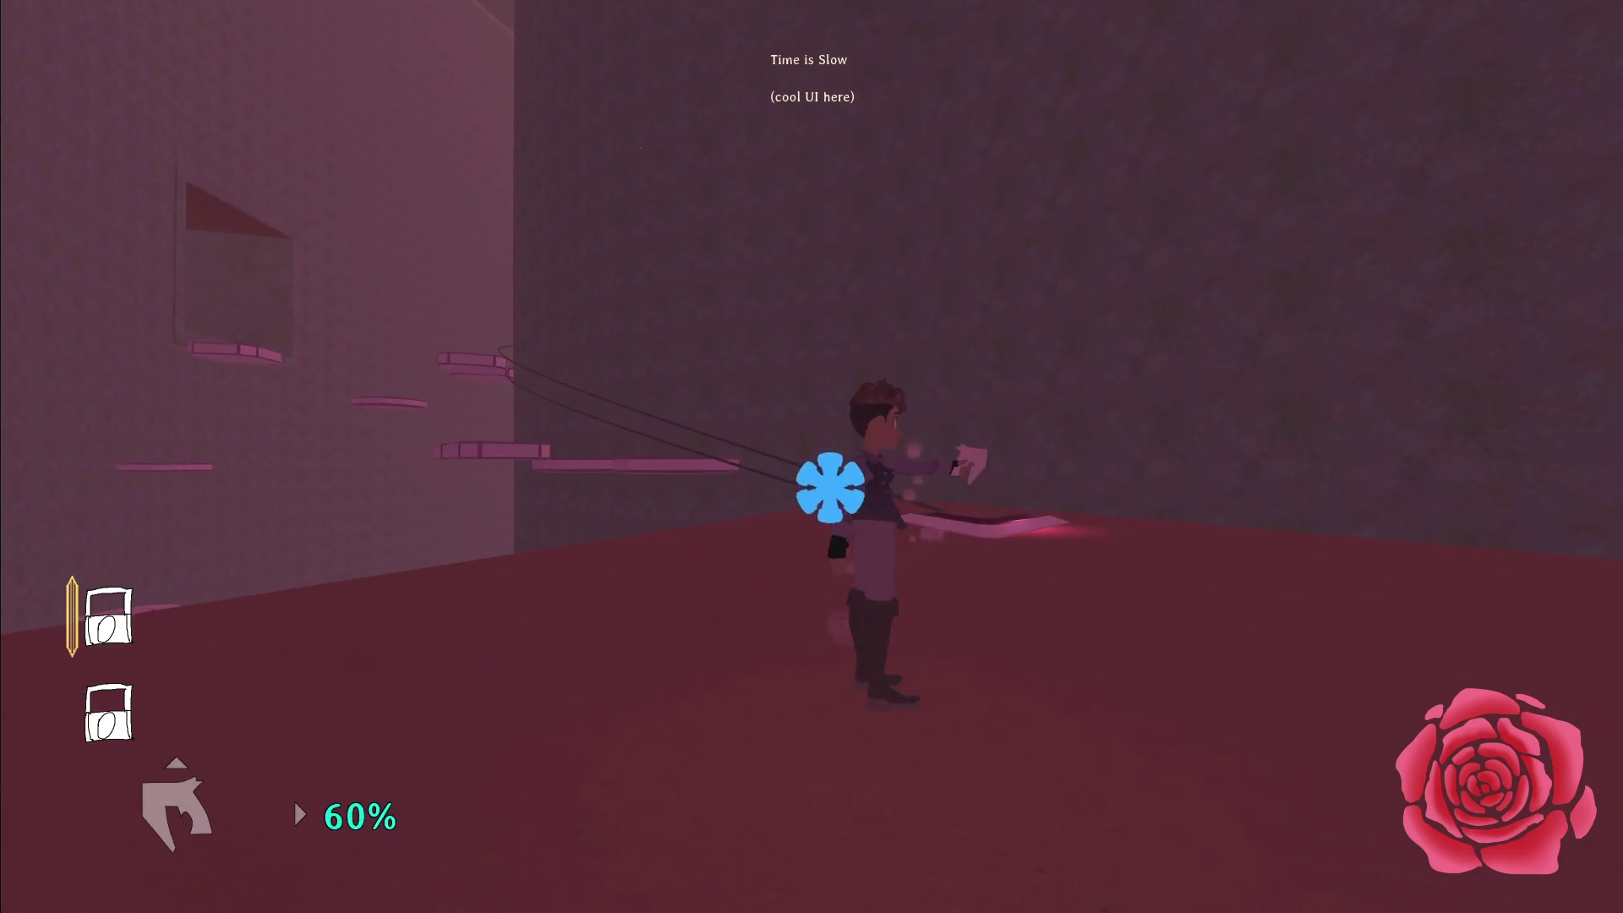
key("Escape")
In time_gun.gd, lower DRAIN from 6.0 to 4.0, then return to the game.
key("alt+Tab")
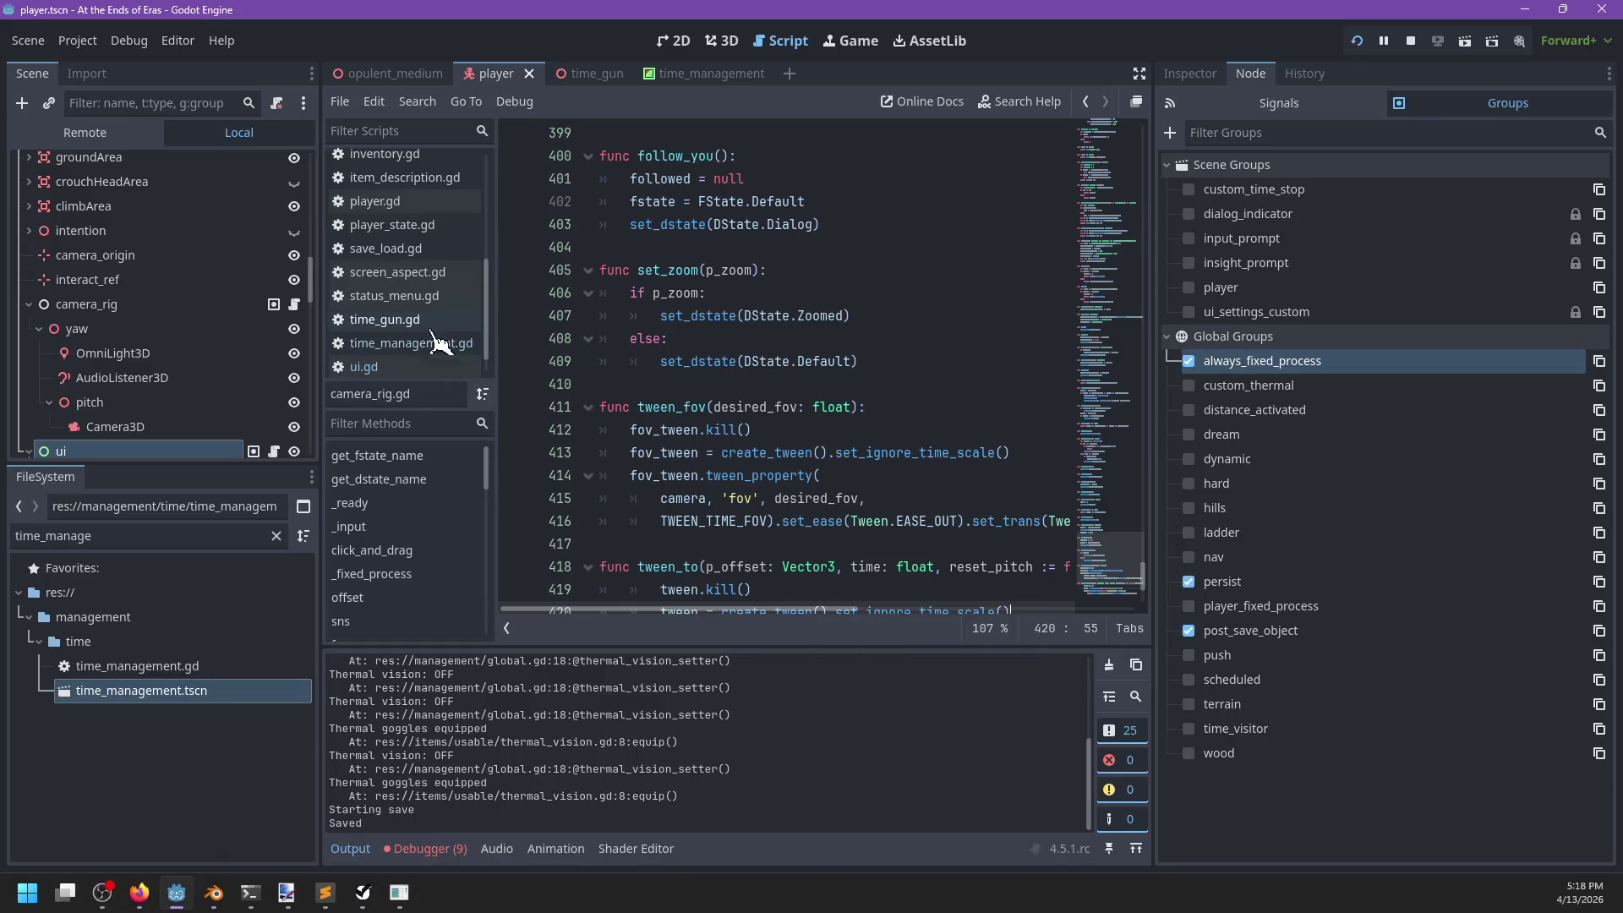
left_click(433, 321)
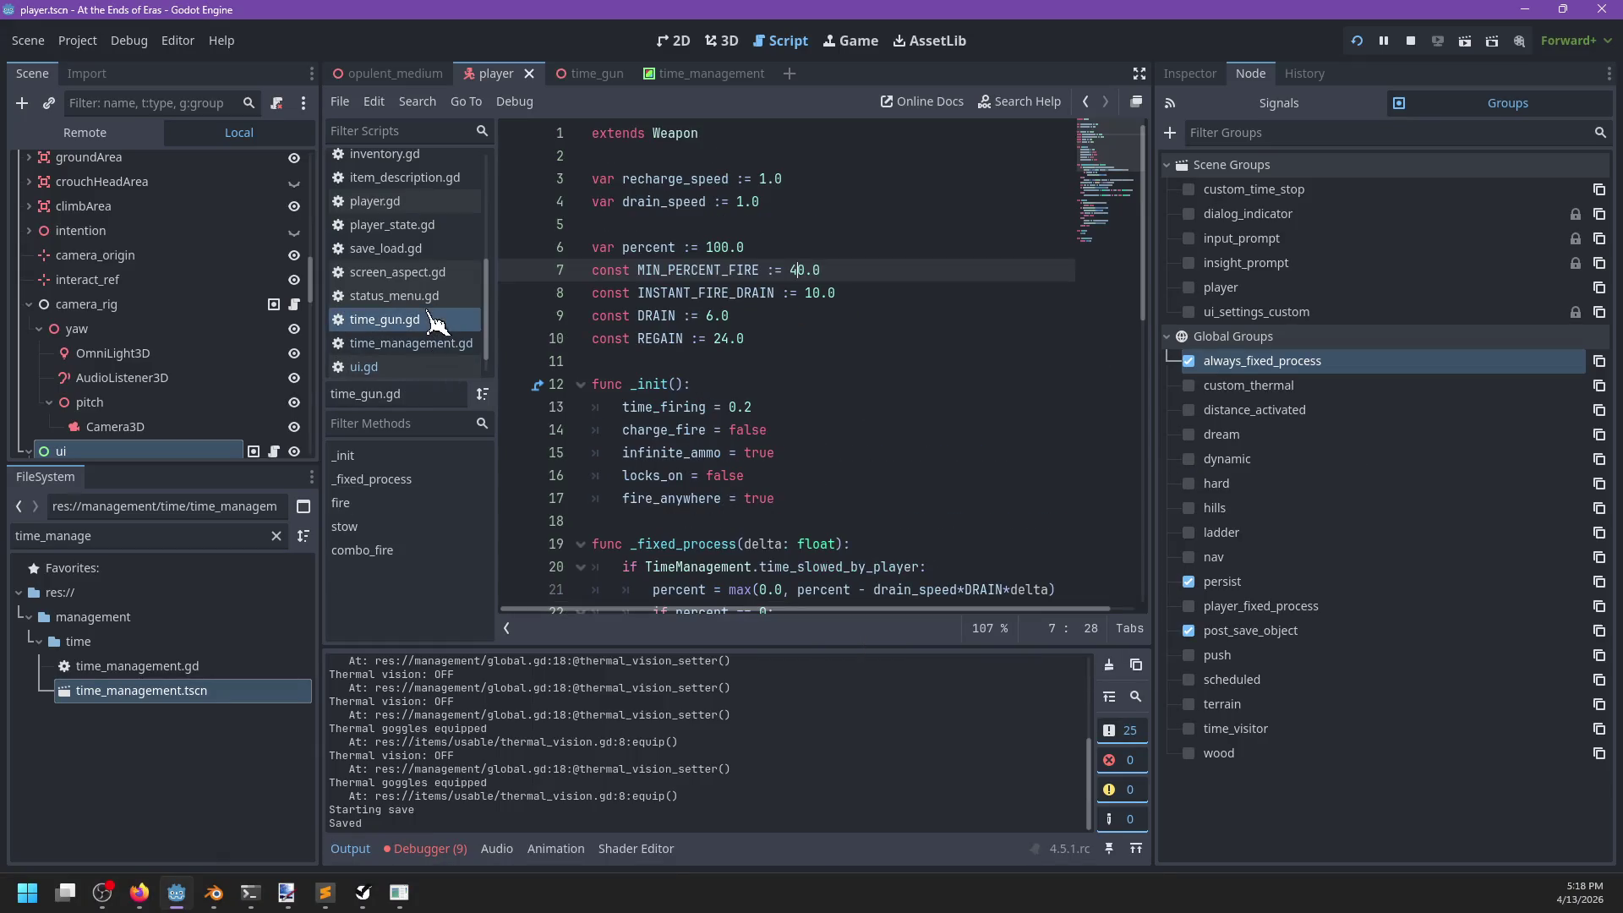
left_click(725, 315)
type("4")
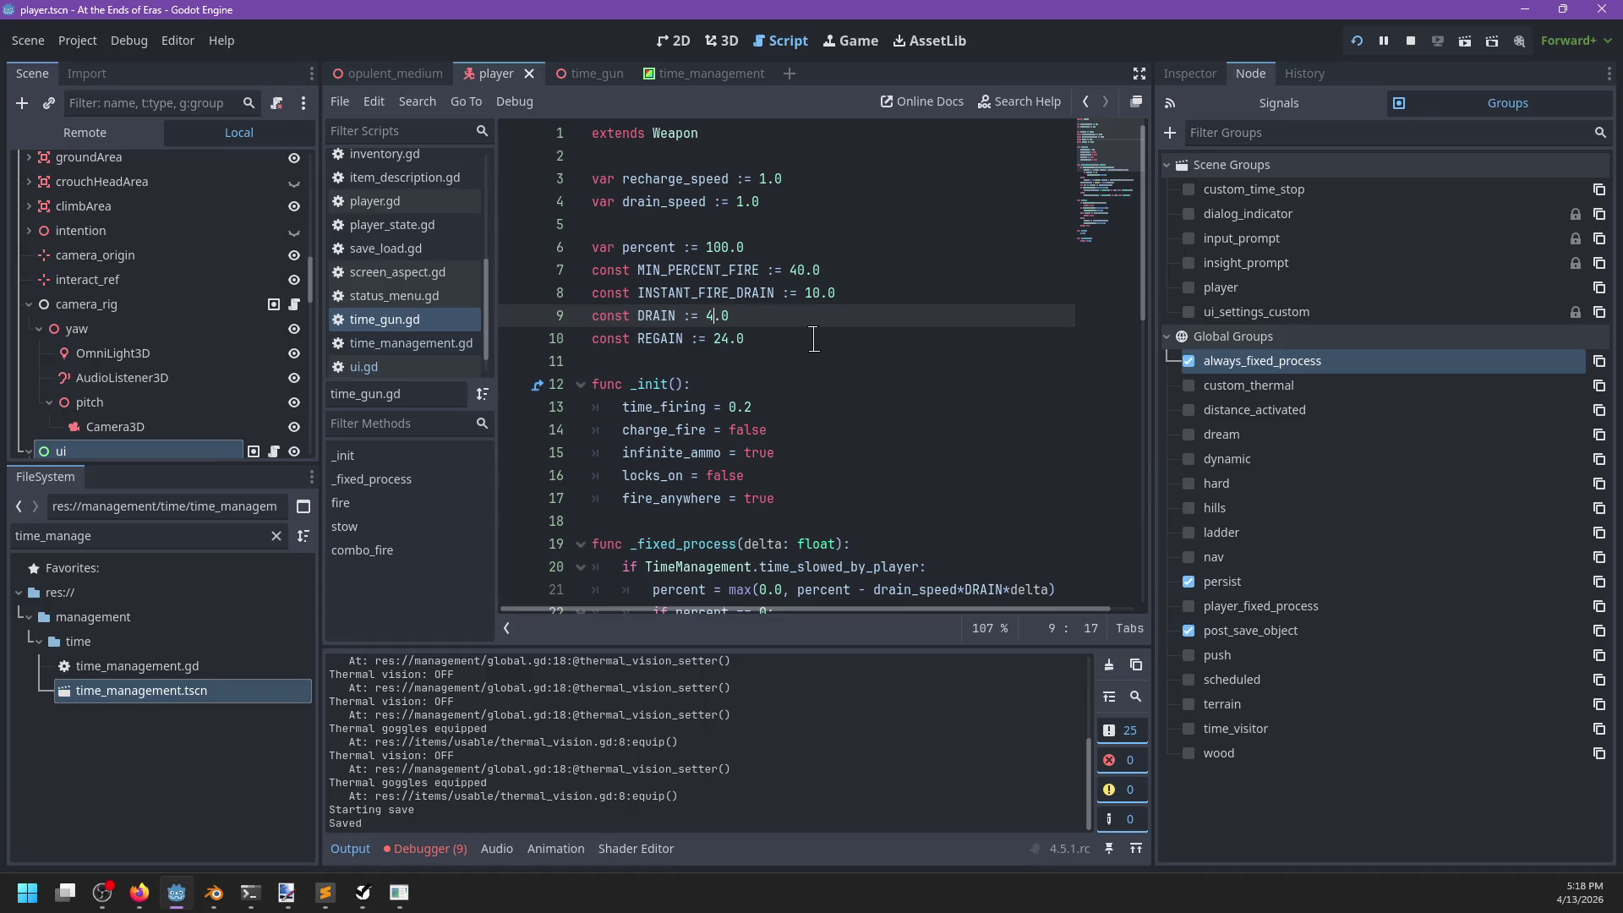
key("alt+Tab")
Confirm a new game, then test slowed time with the lower drain while climbing walls and platforms.
key("Return")
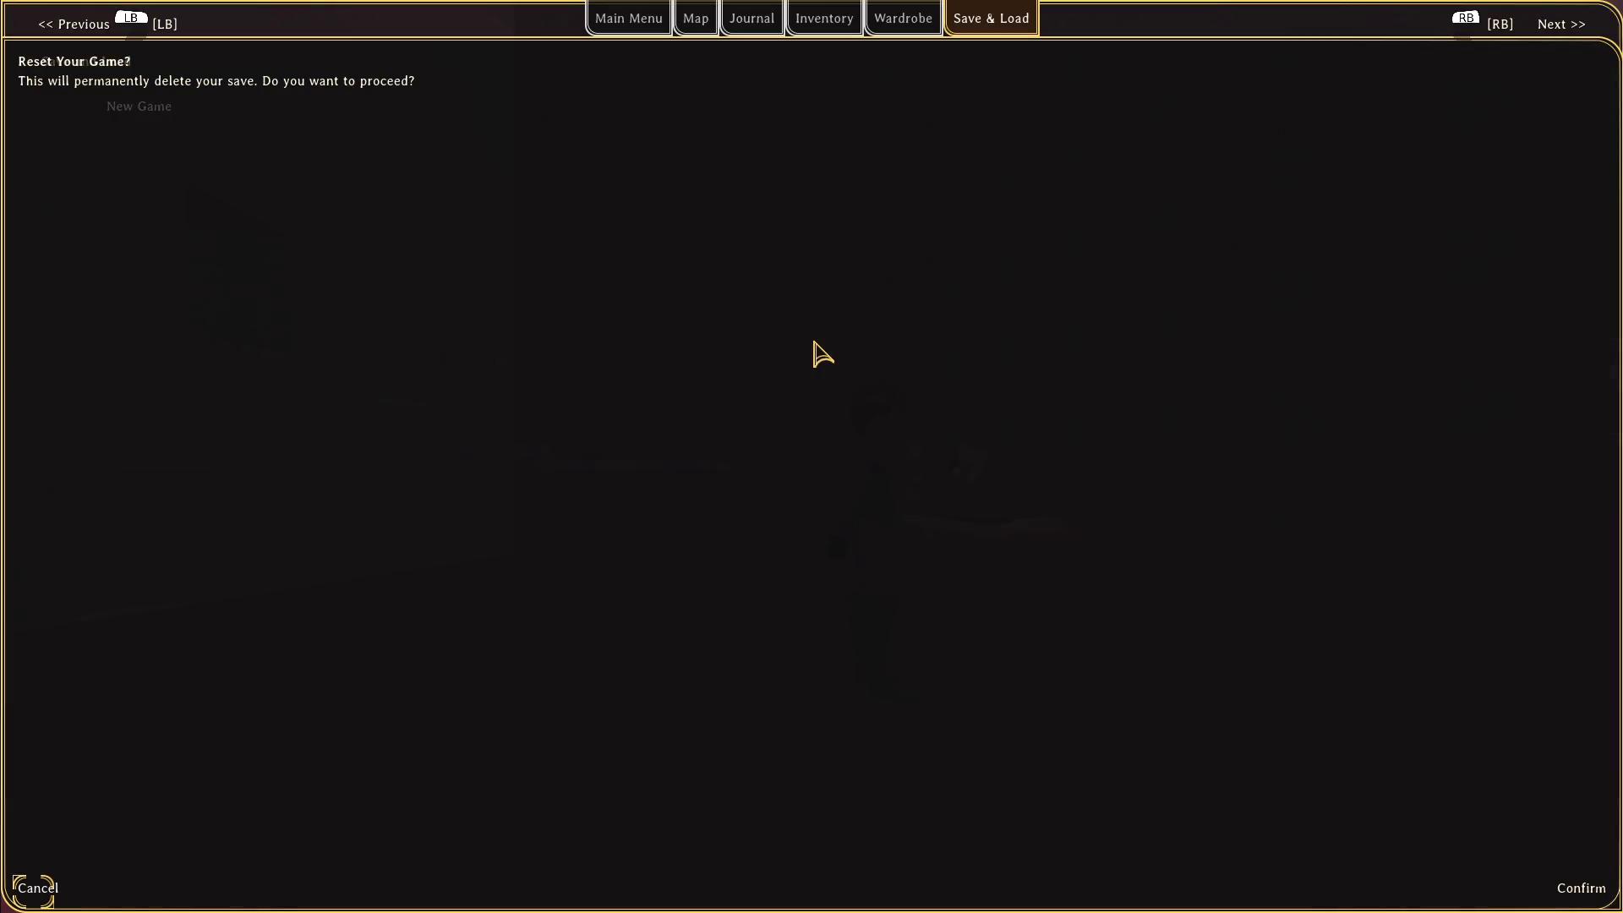
key("Return")
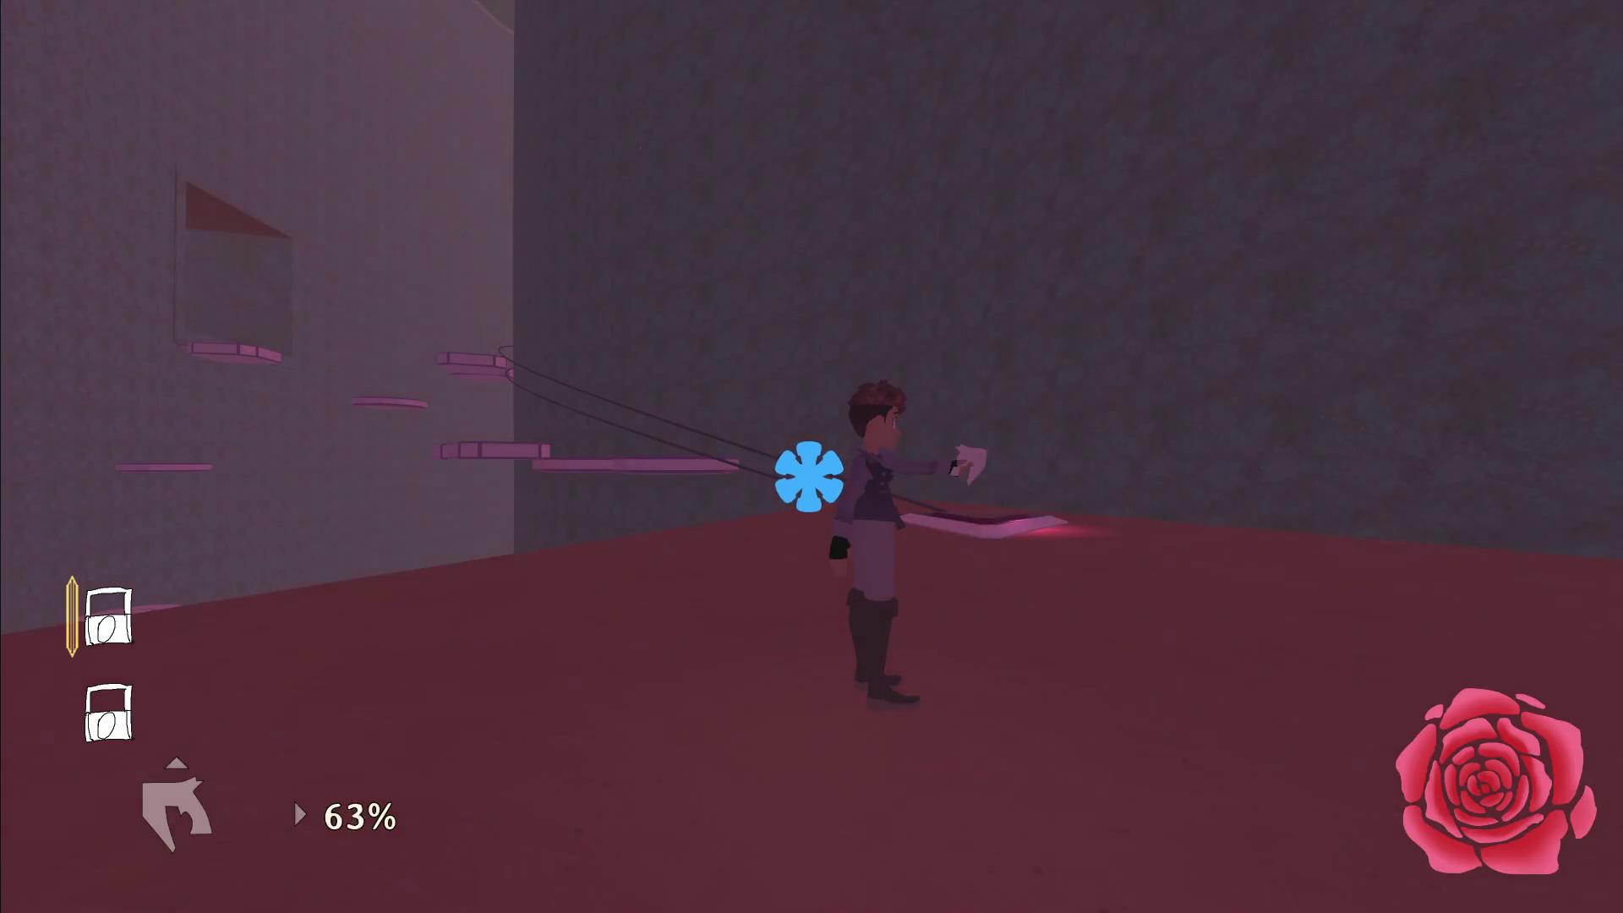
key("shift")
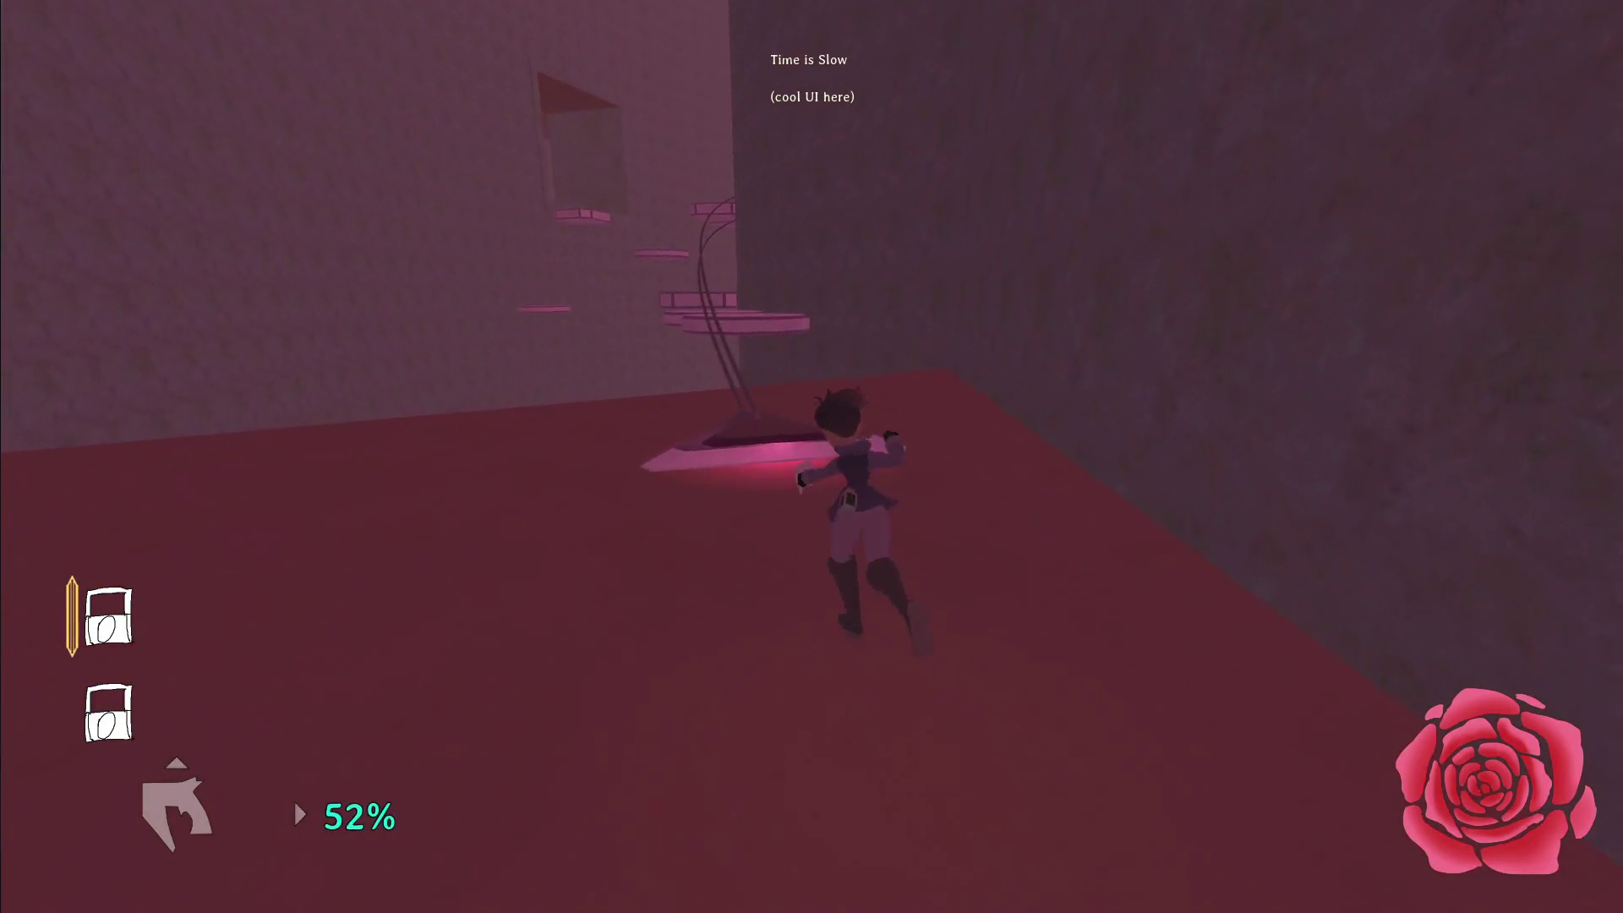
key("w")
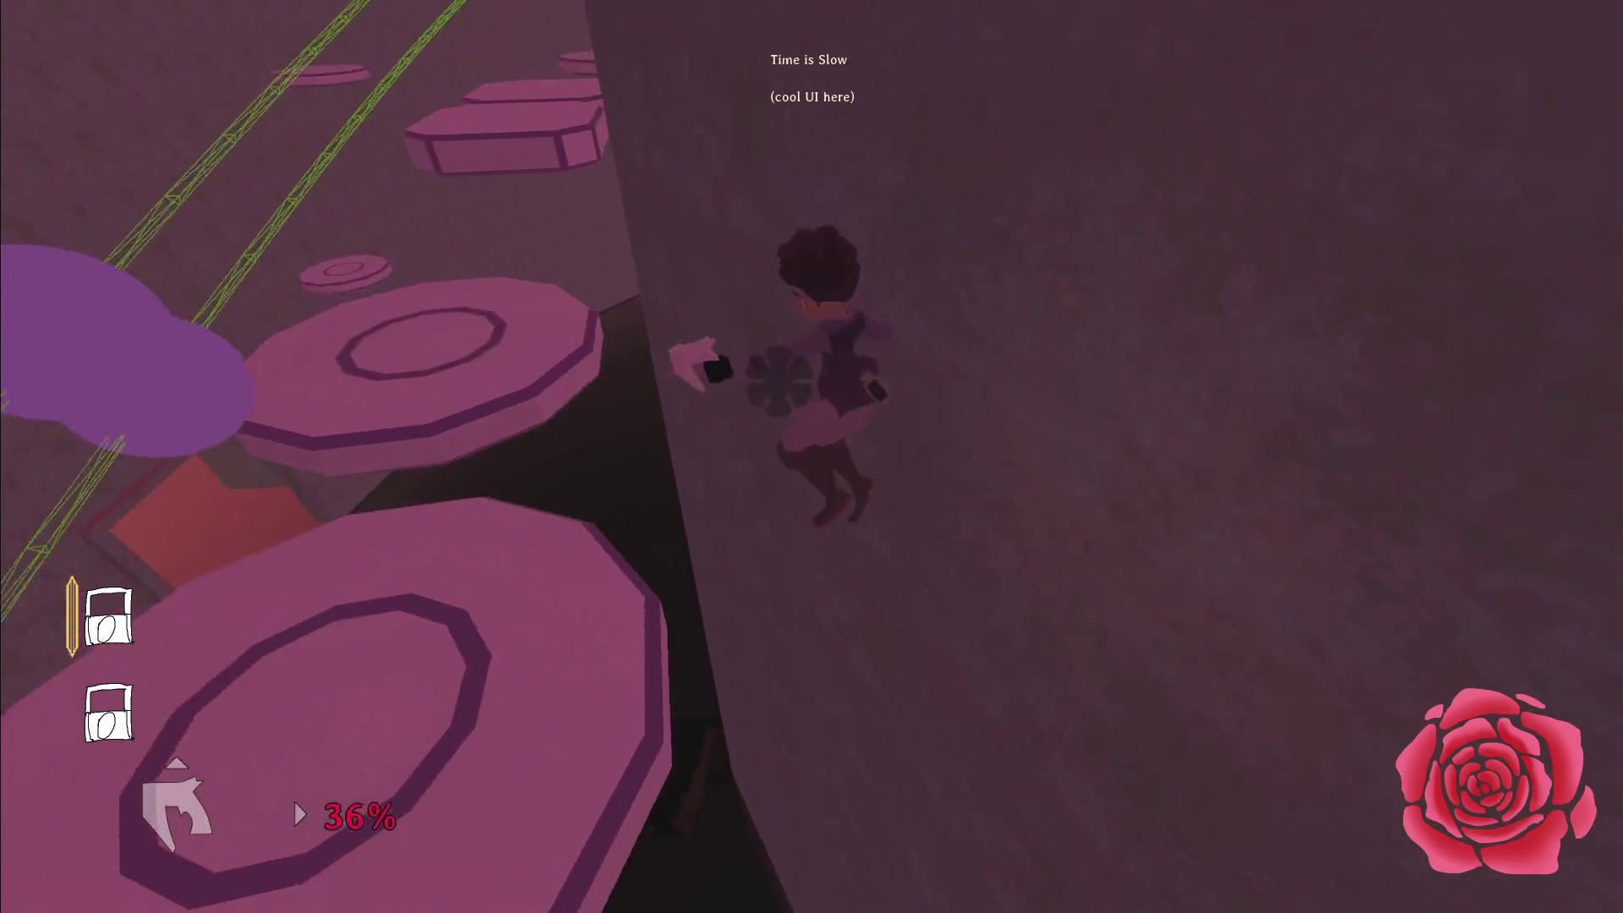
key("shift")
key("shift")
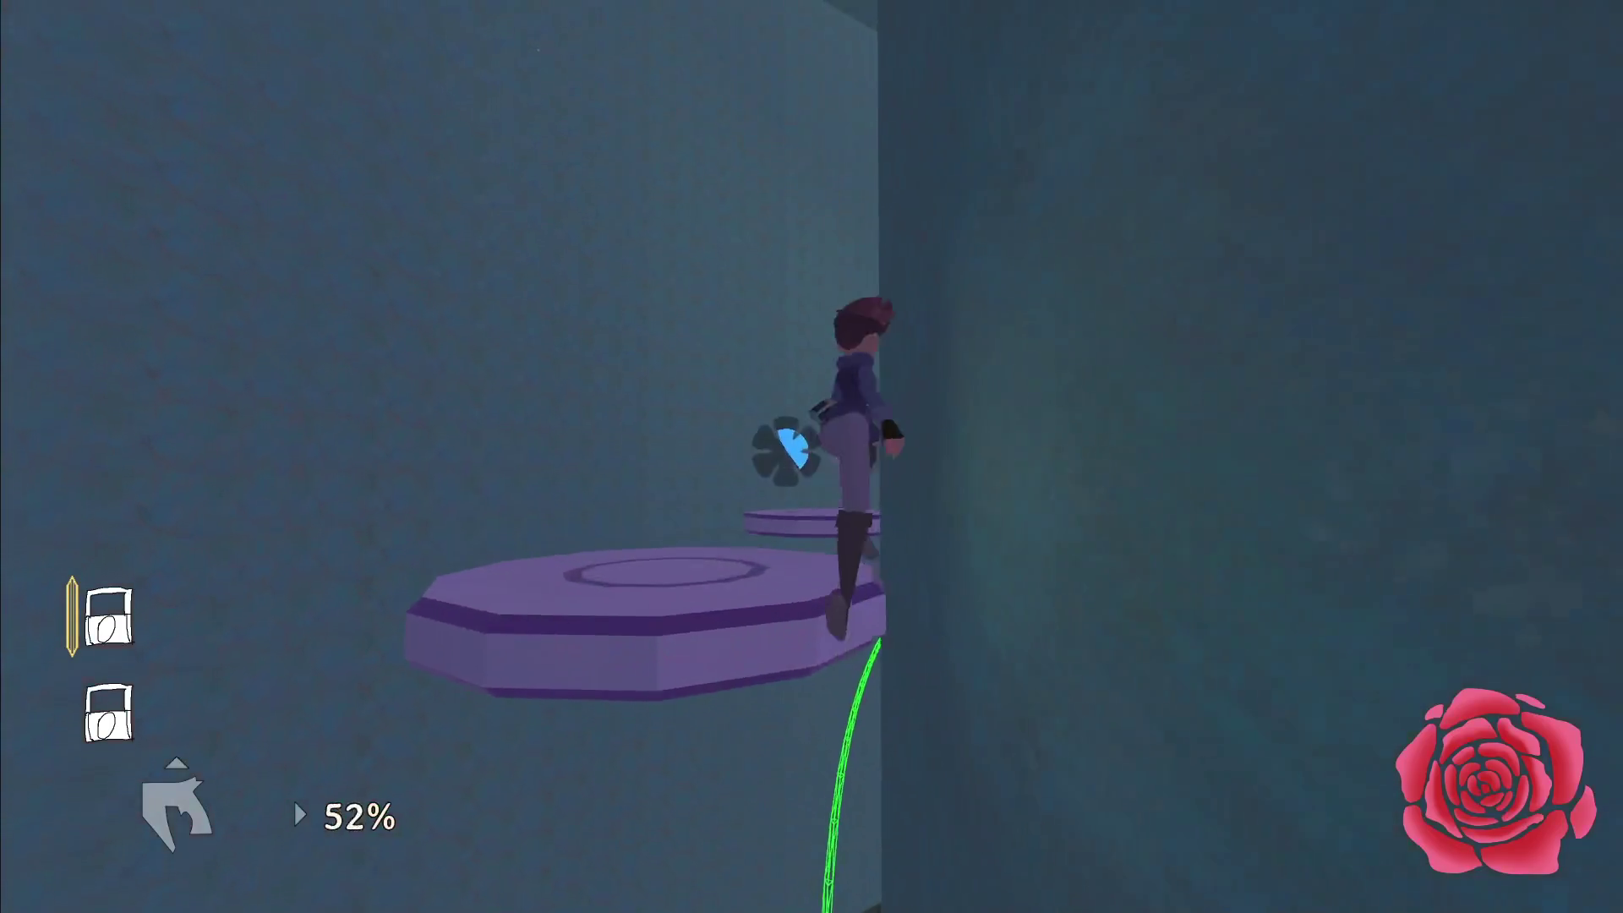
key("shift")
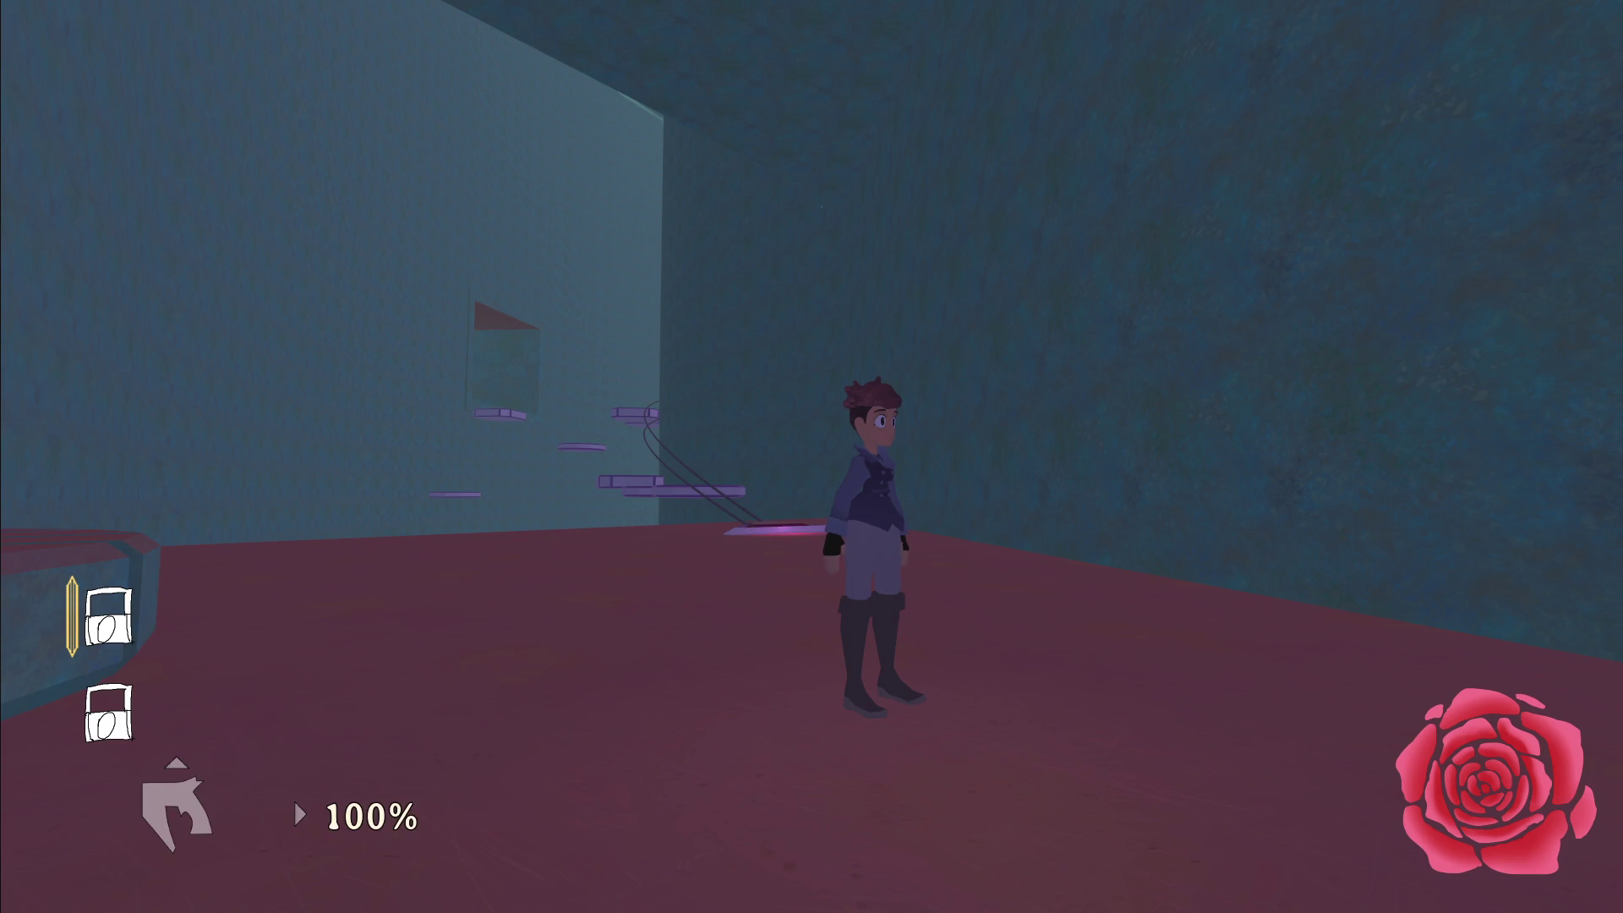
Run to the glowing pad by the stairs and toggle thermal vision on and off.
key("w")
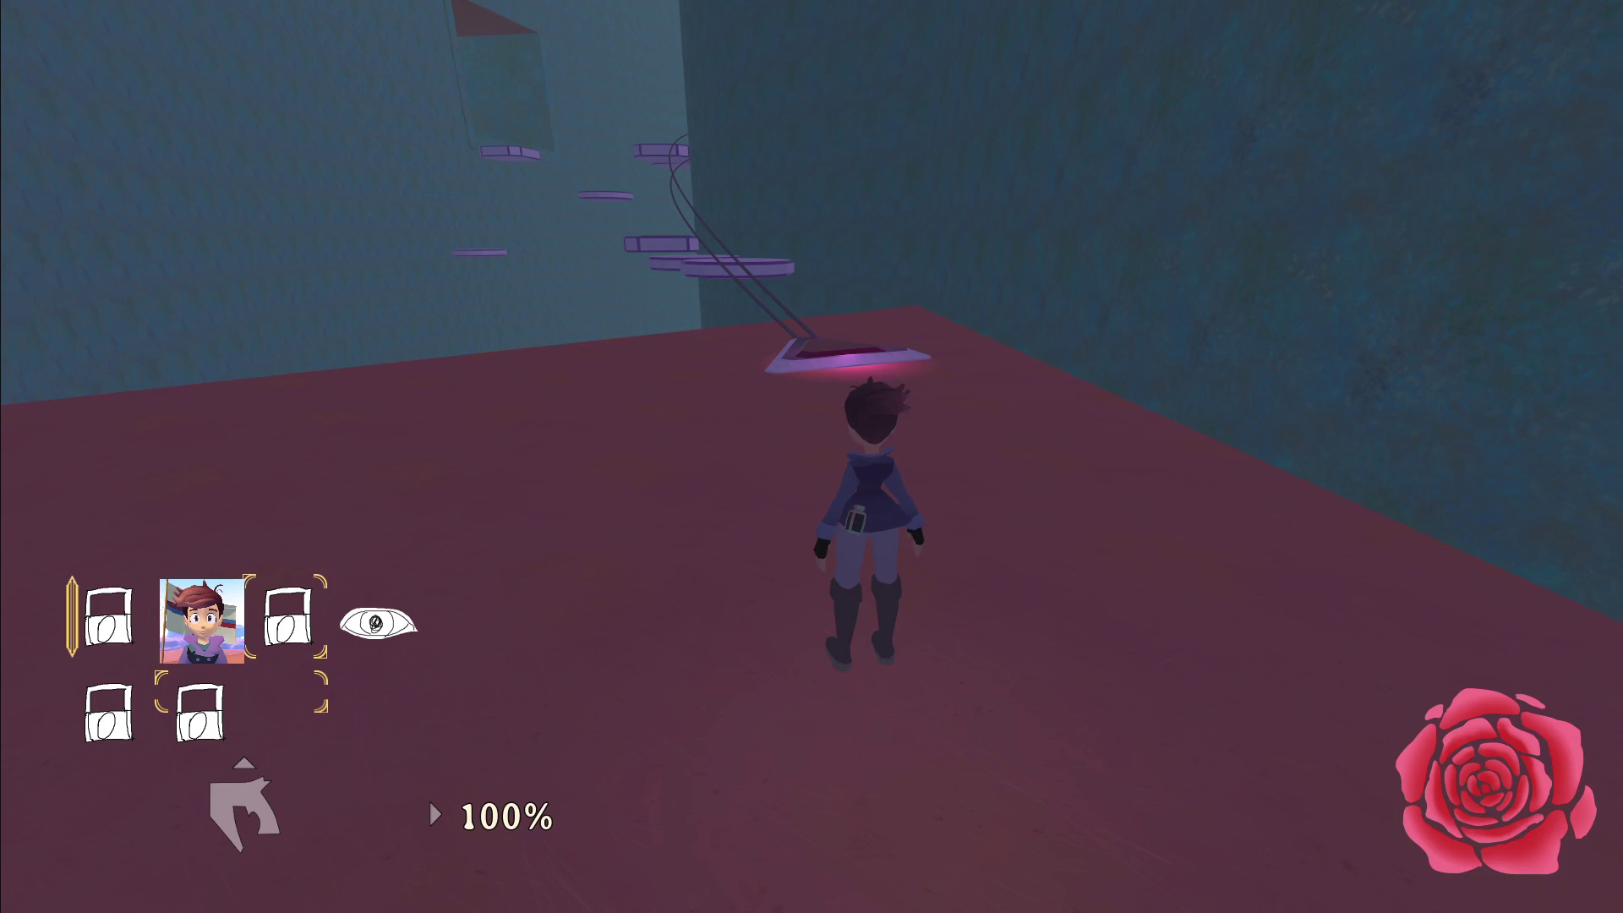
key("w")
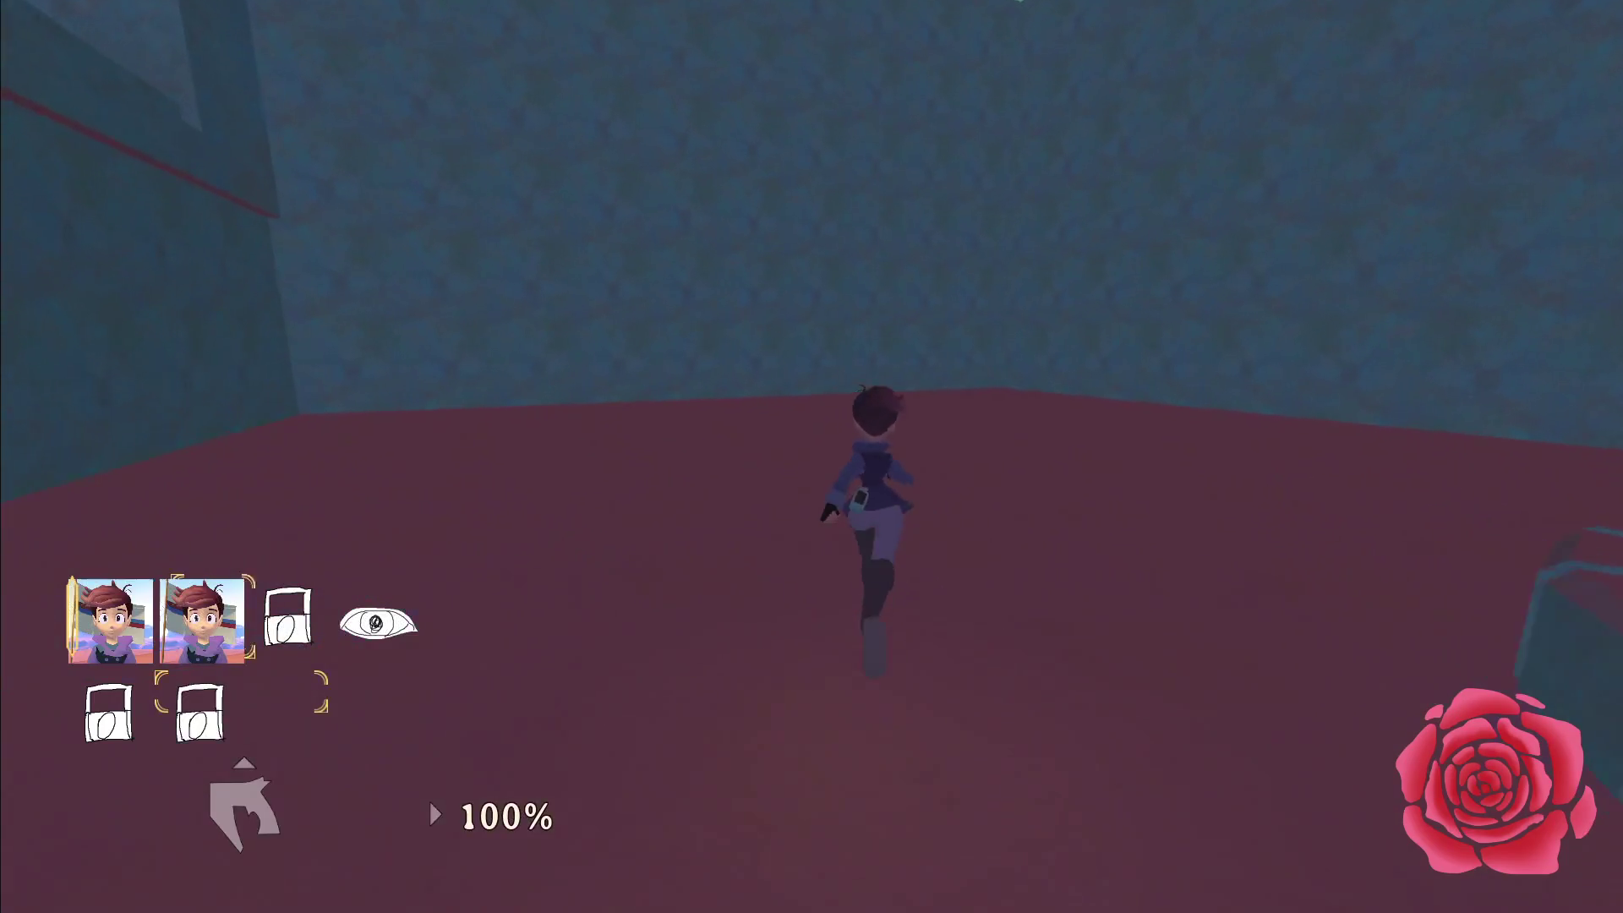
key("a")
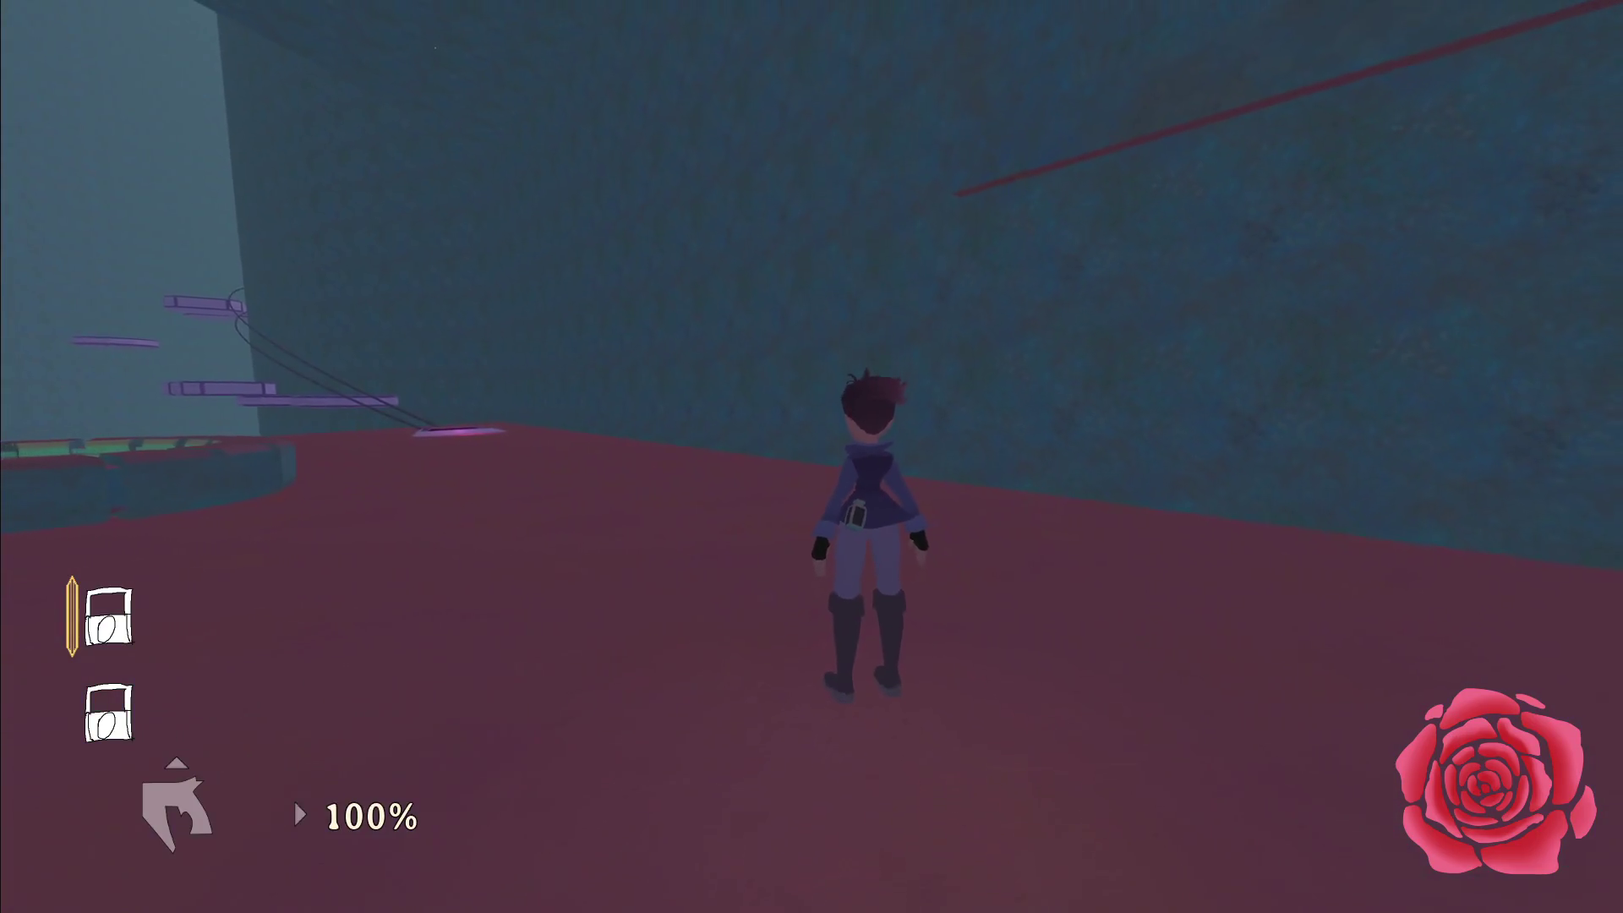
key("e")
key("w")
Cancel the accidental game reset, then save and quit back to the editor from the pause menu.
key("Escape")
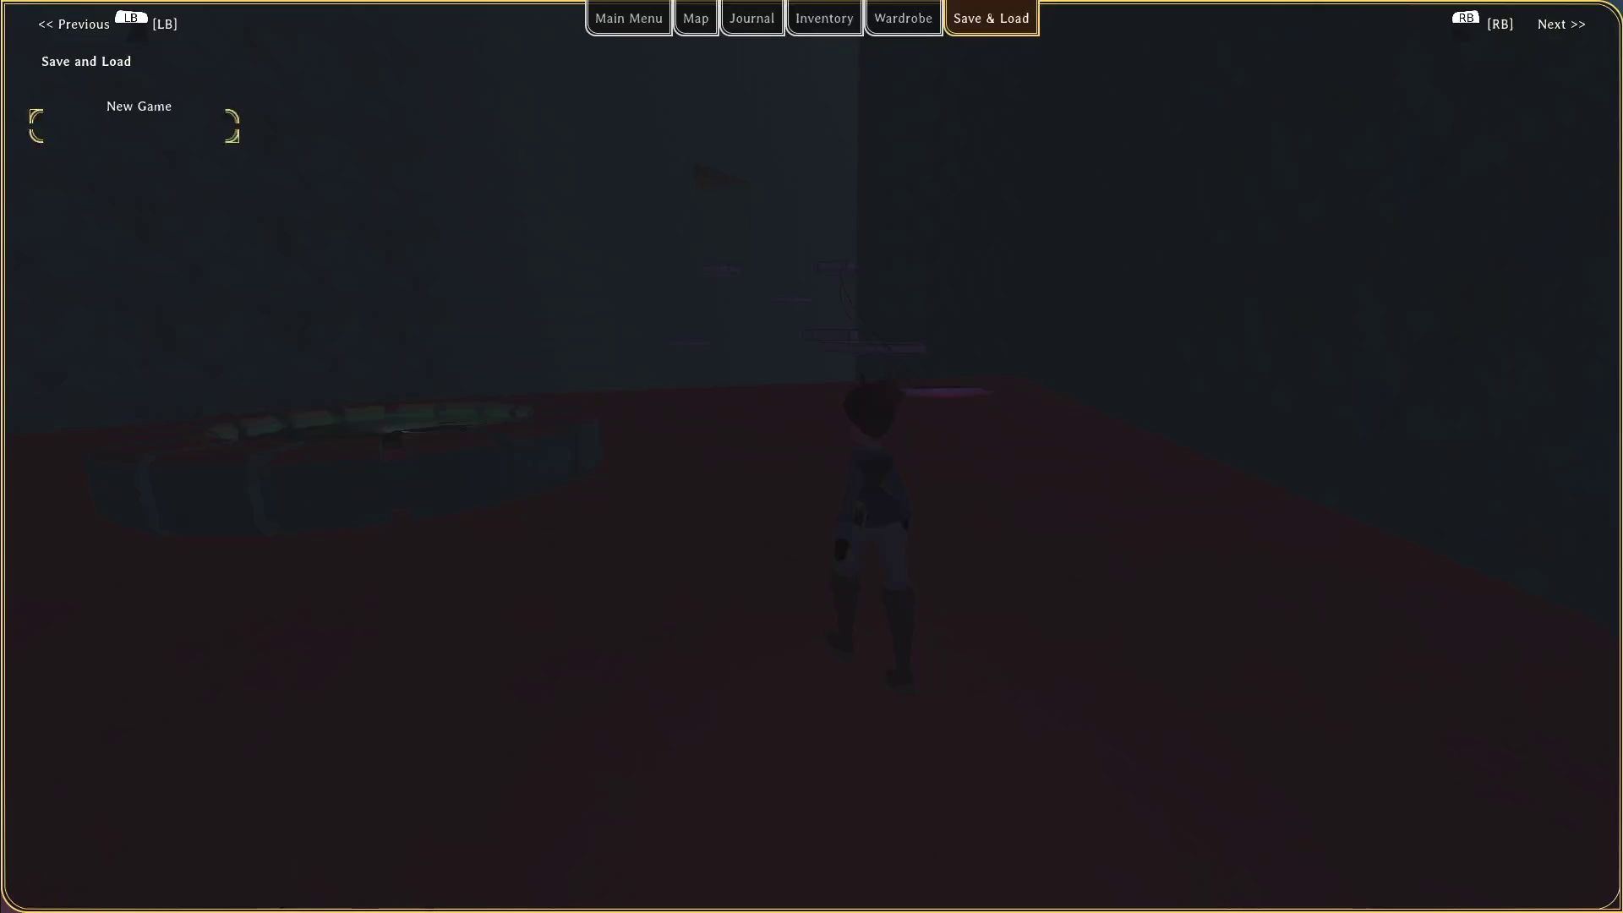
key("Return")
key("Escape")
key("e")
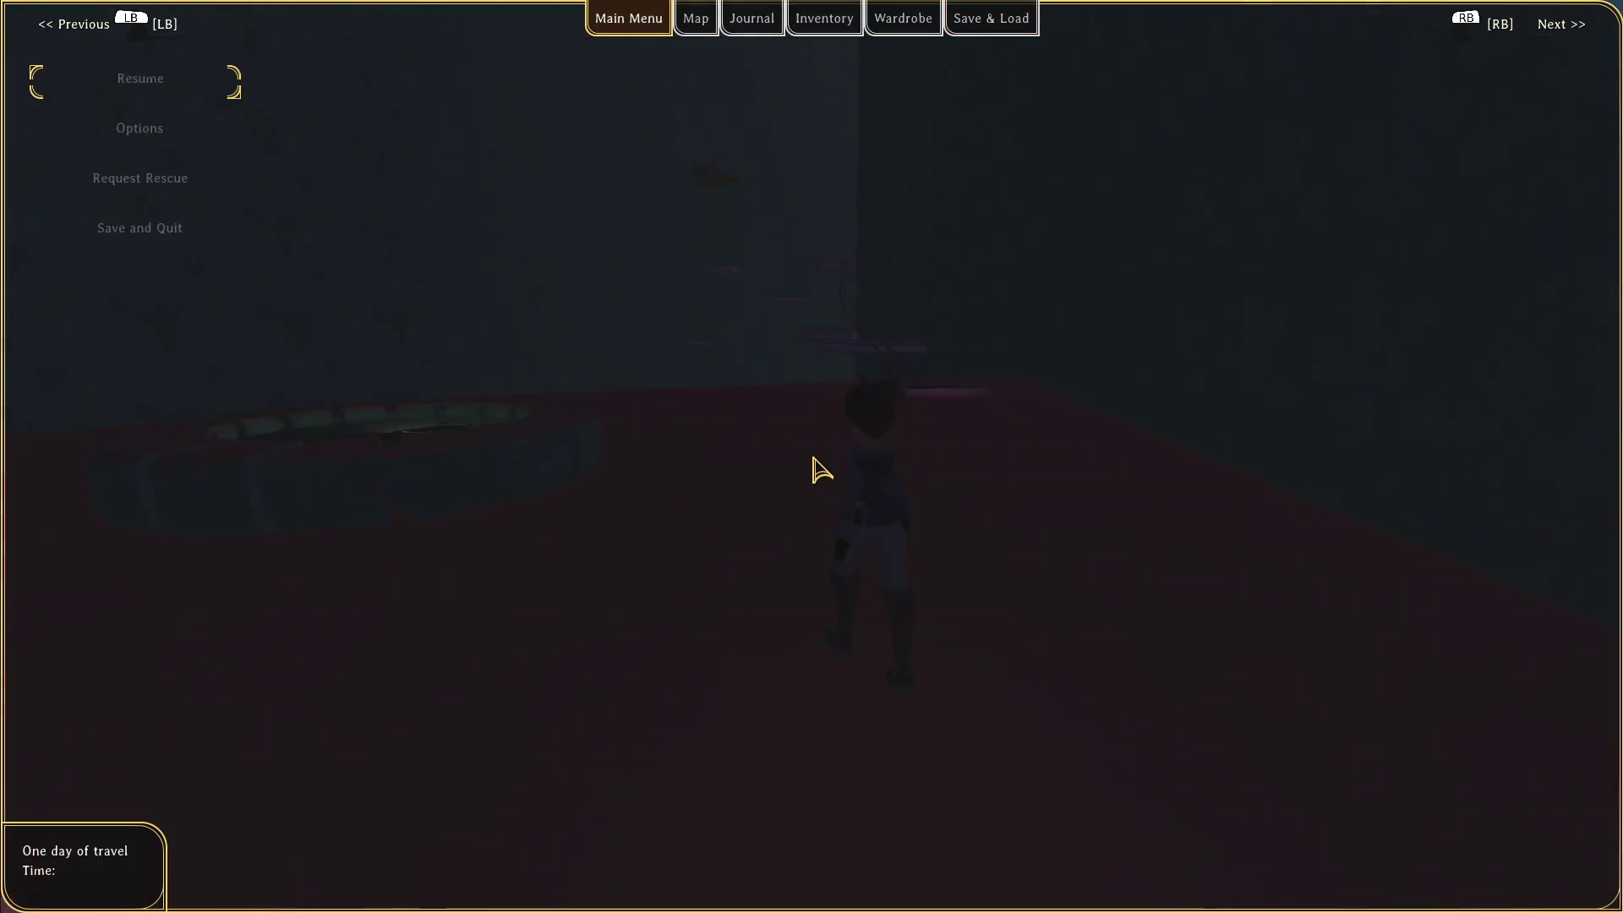
key("Escape")
key("Escape")
key("Down")
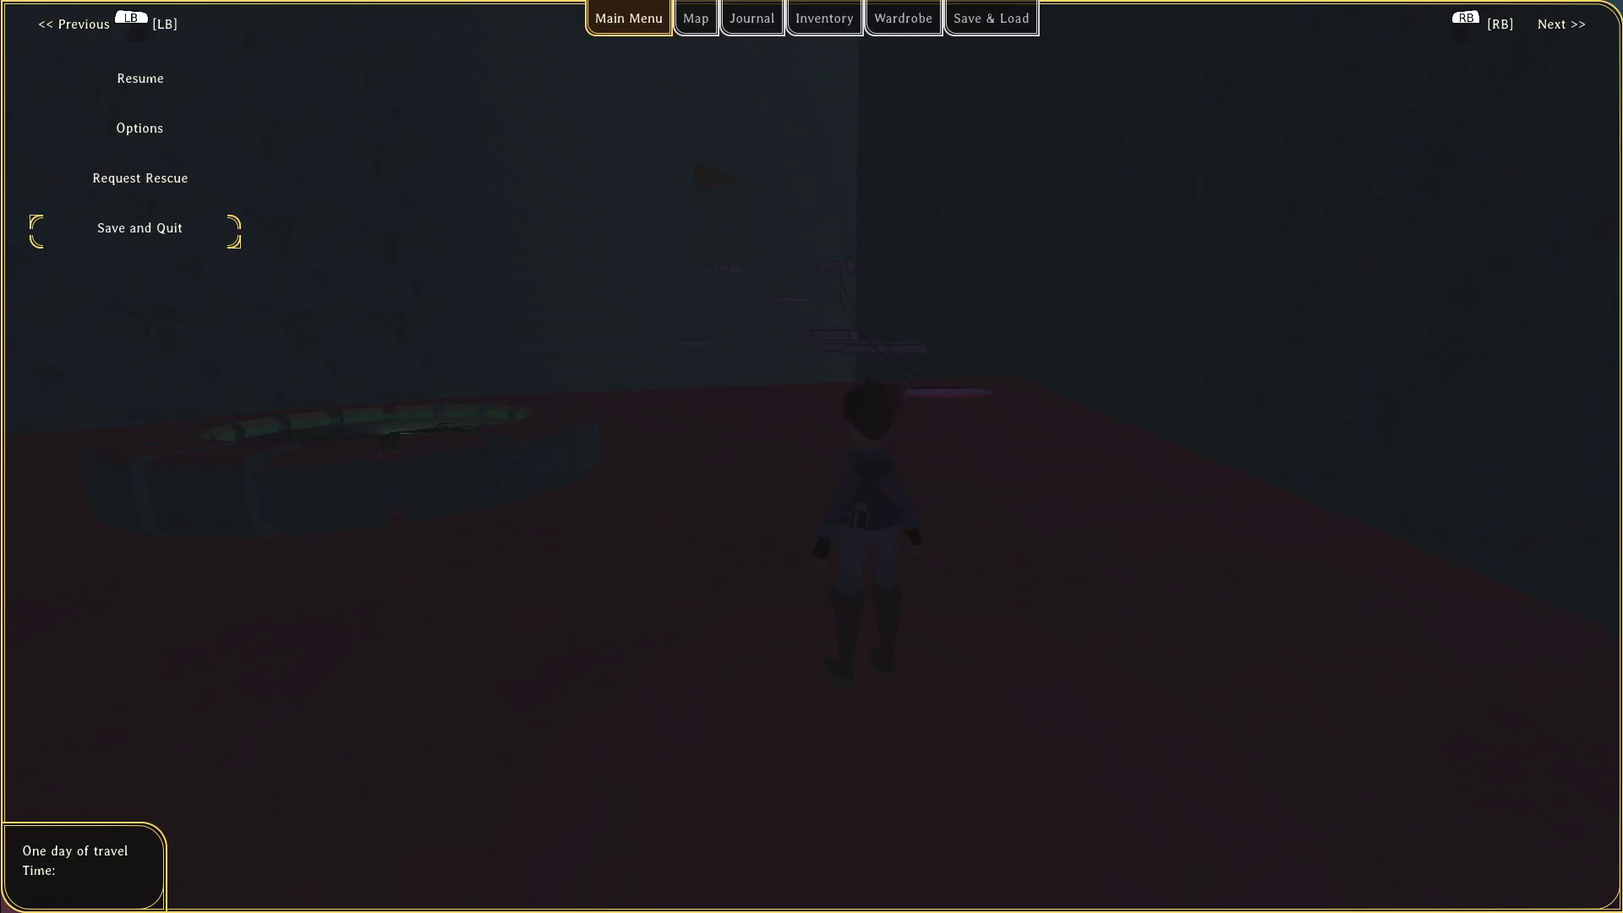
key("Return")
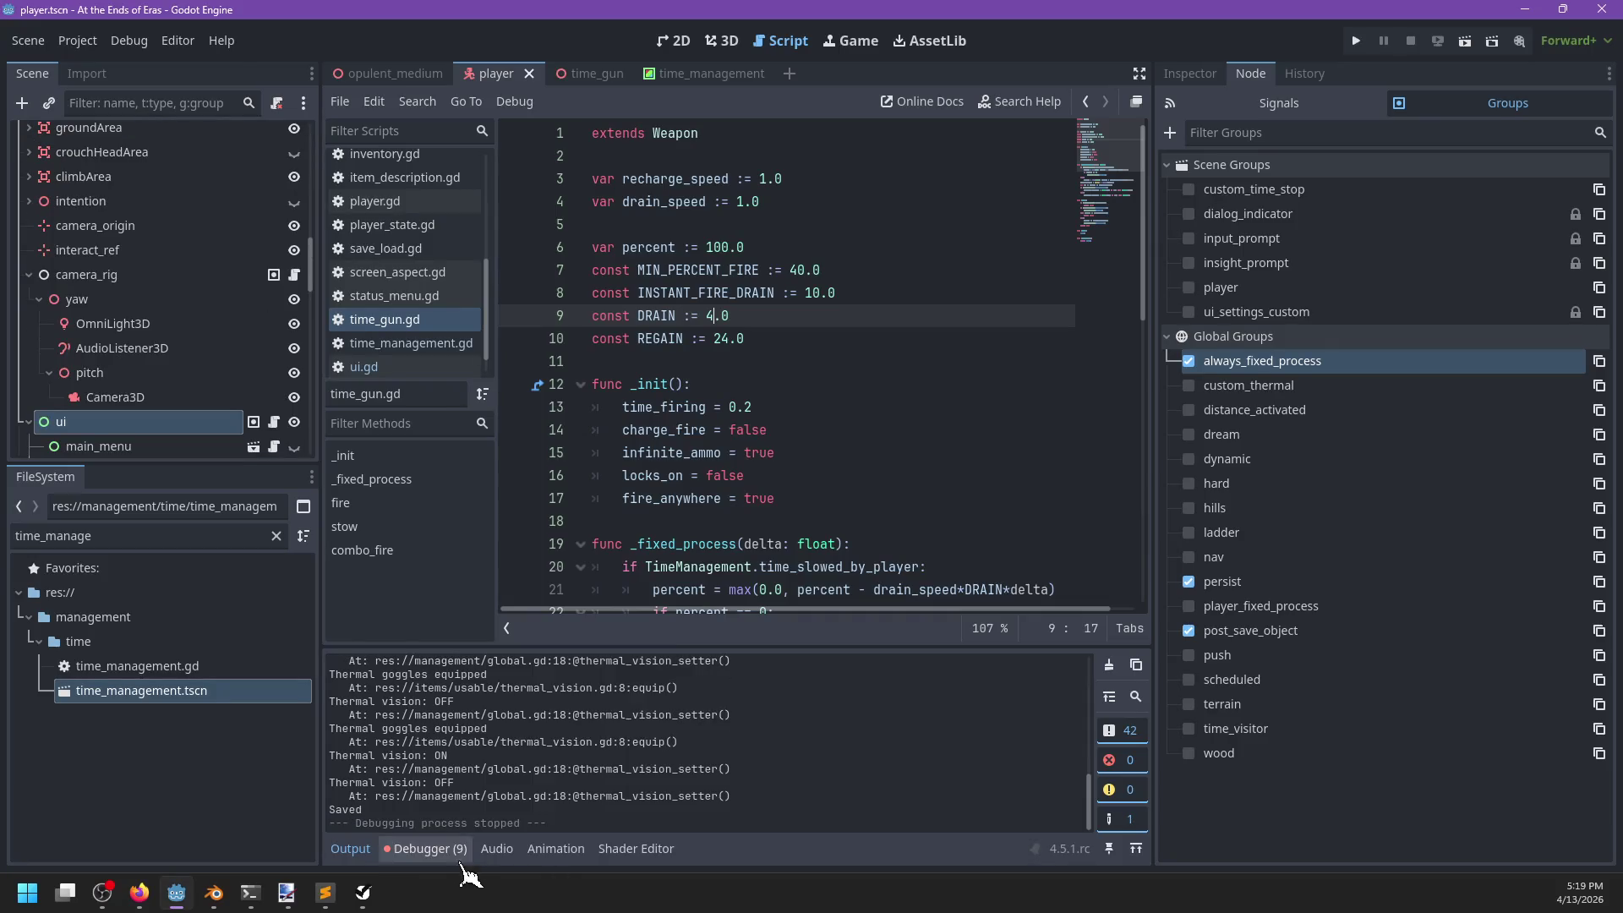
Jump to the item_pickup.gd line 50 error and add sub_anim.play() under the 'if sub_anim:' check.
left_click(425, 849)
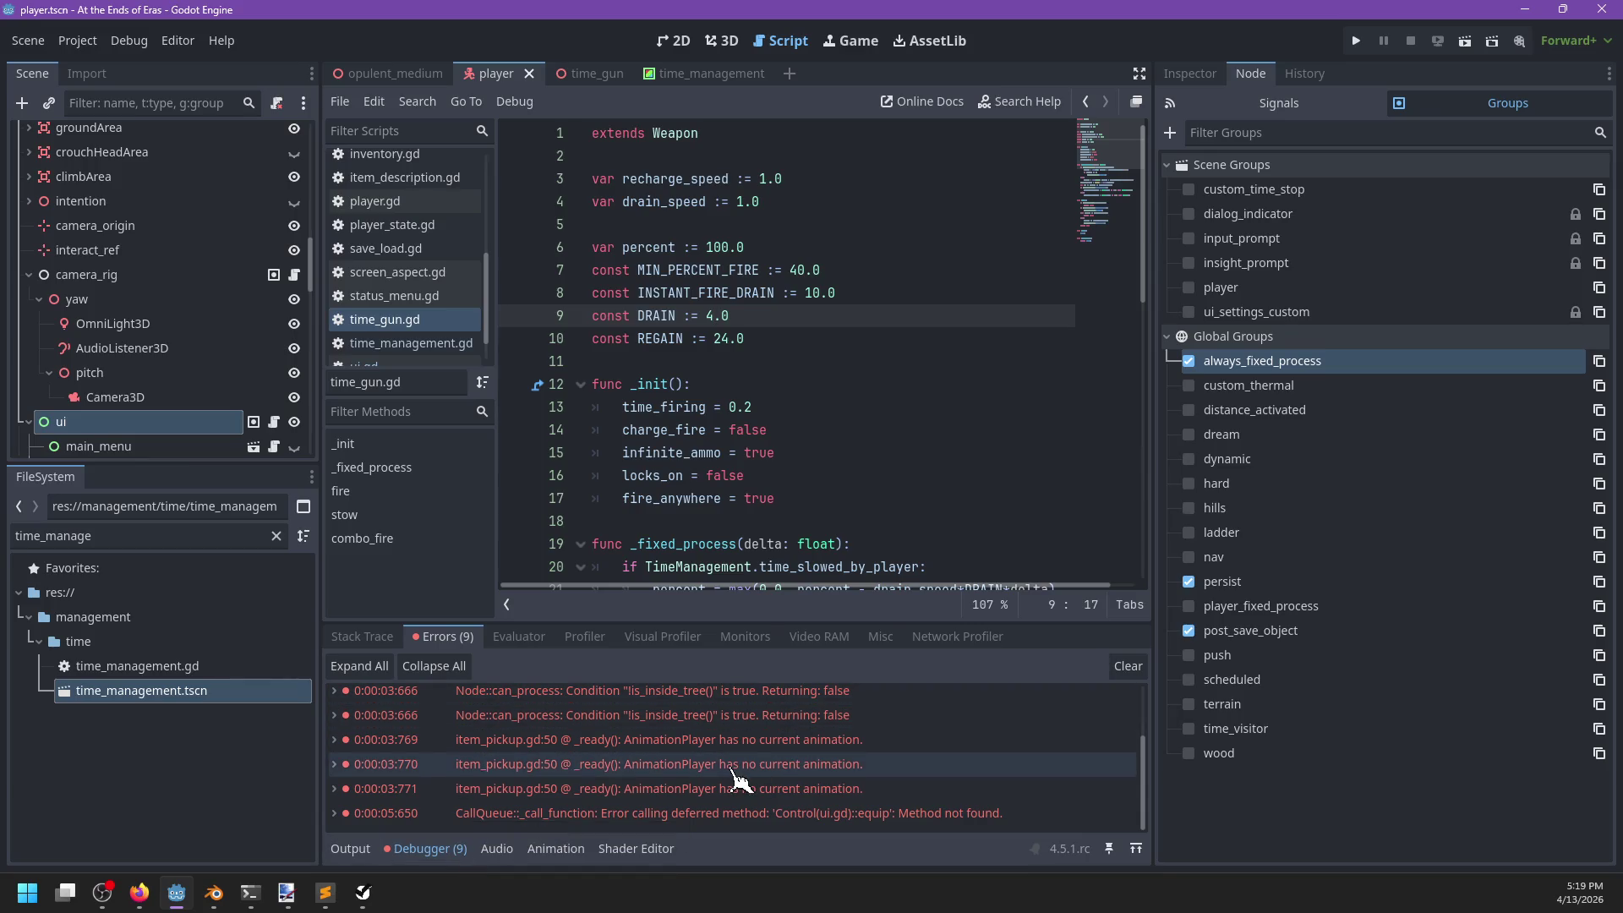
double_click(727, 740)
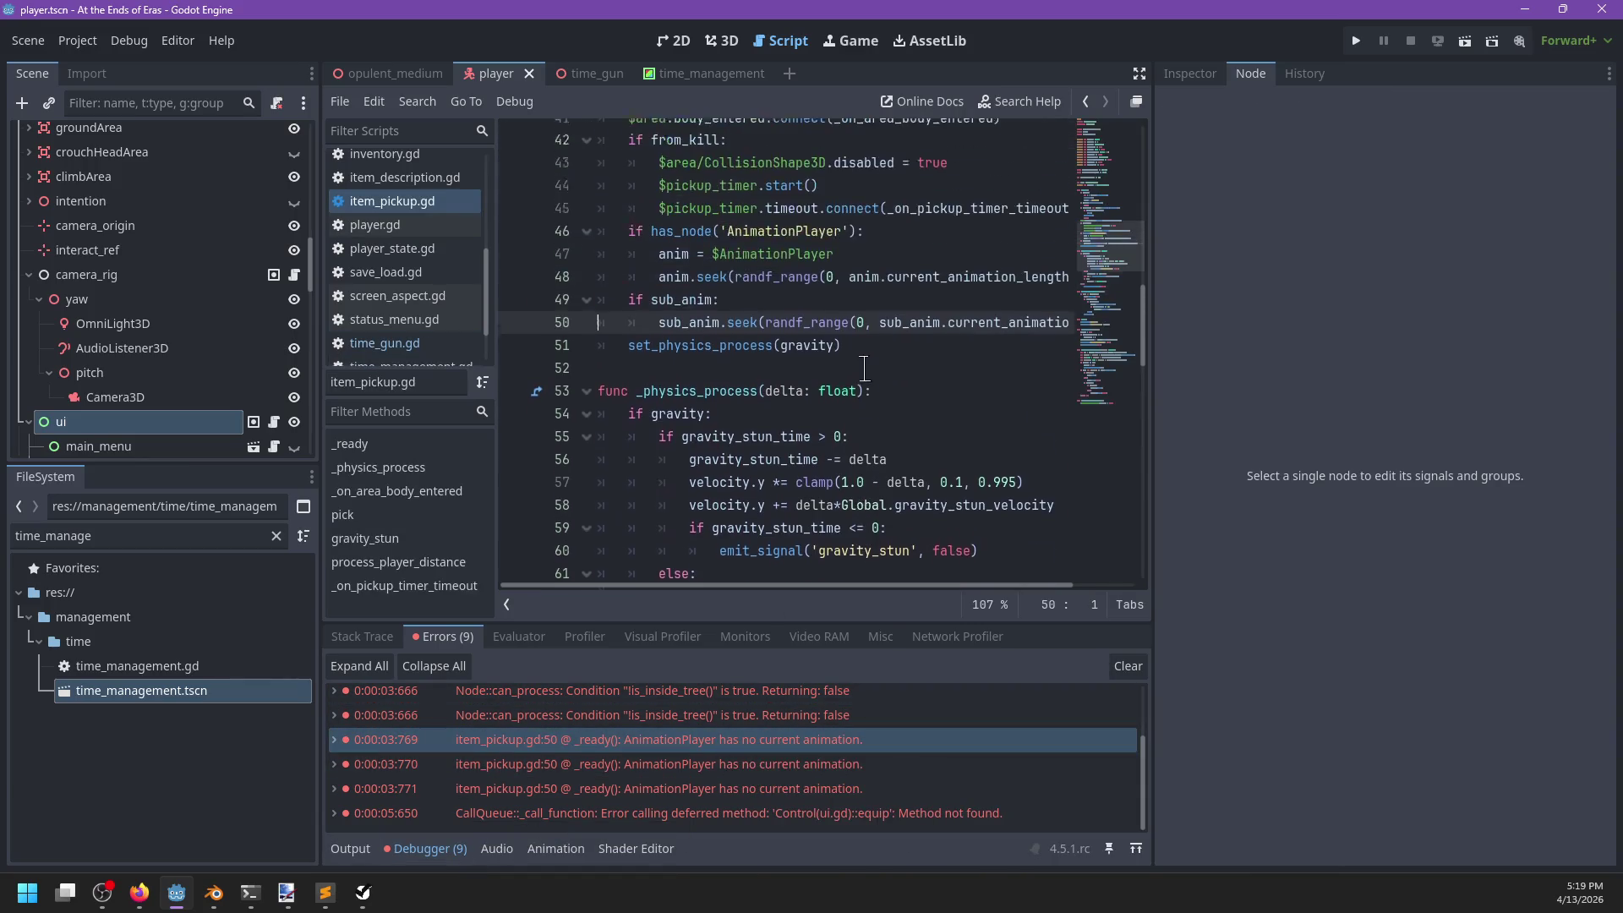
left_click(760, 318)
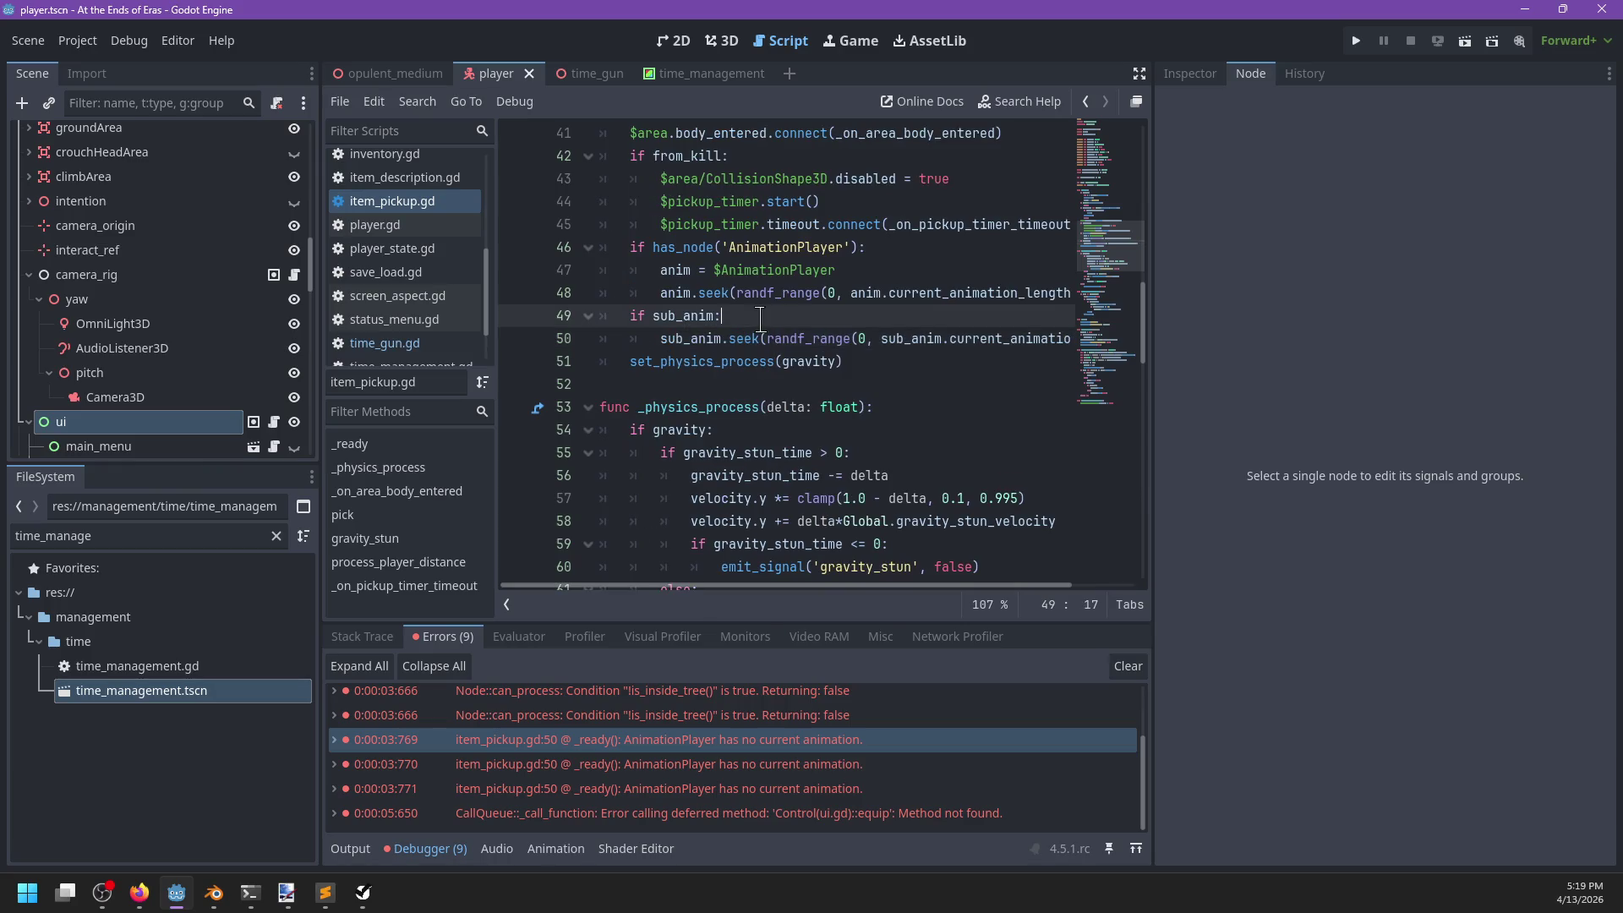
key("Return")
type("sub_a")
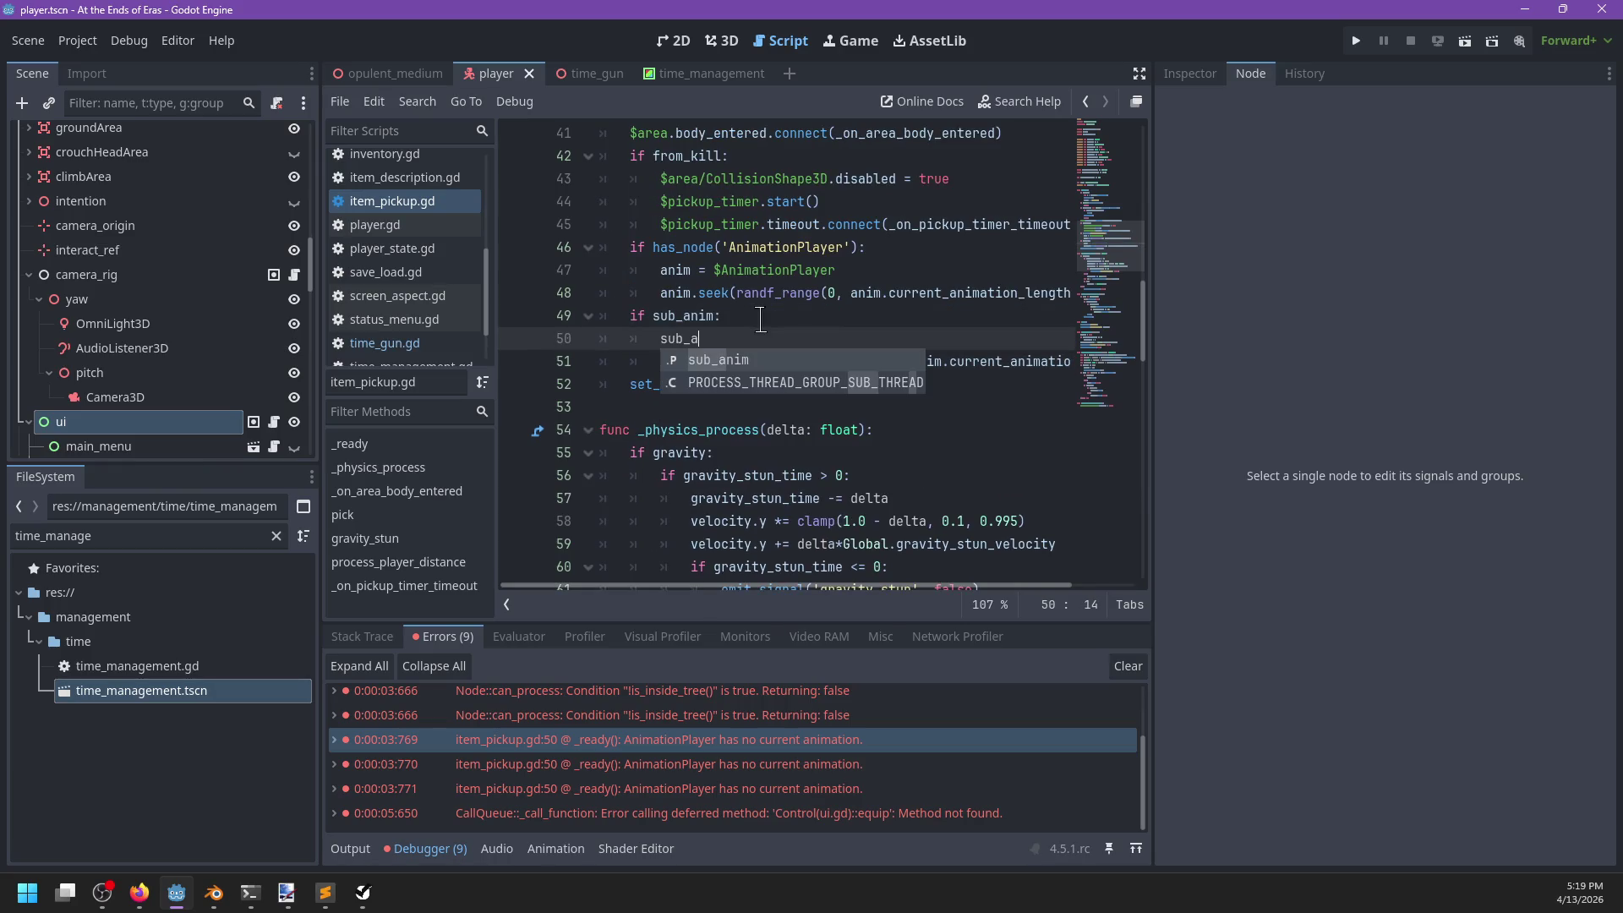
type("nim.pla")
type("()")
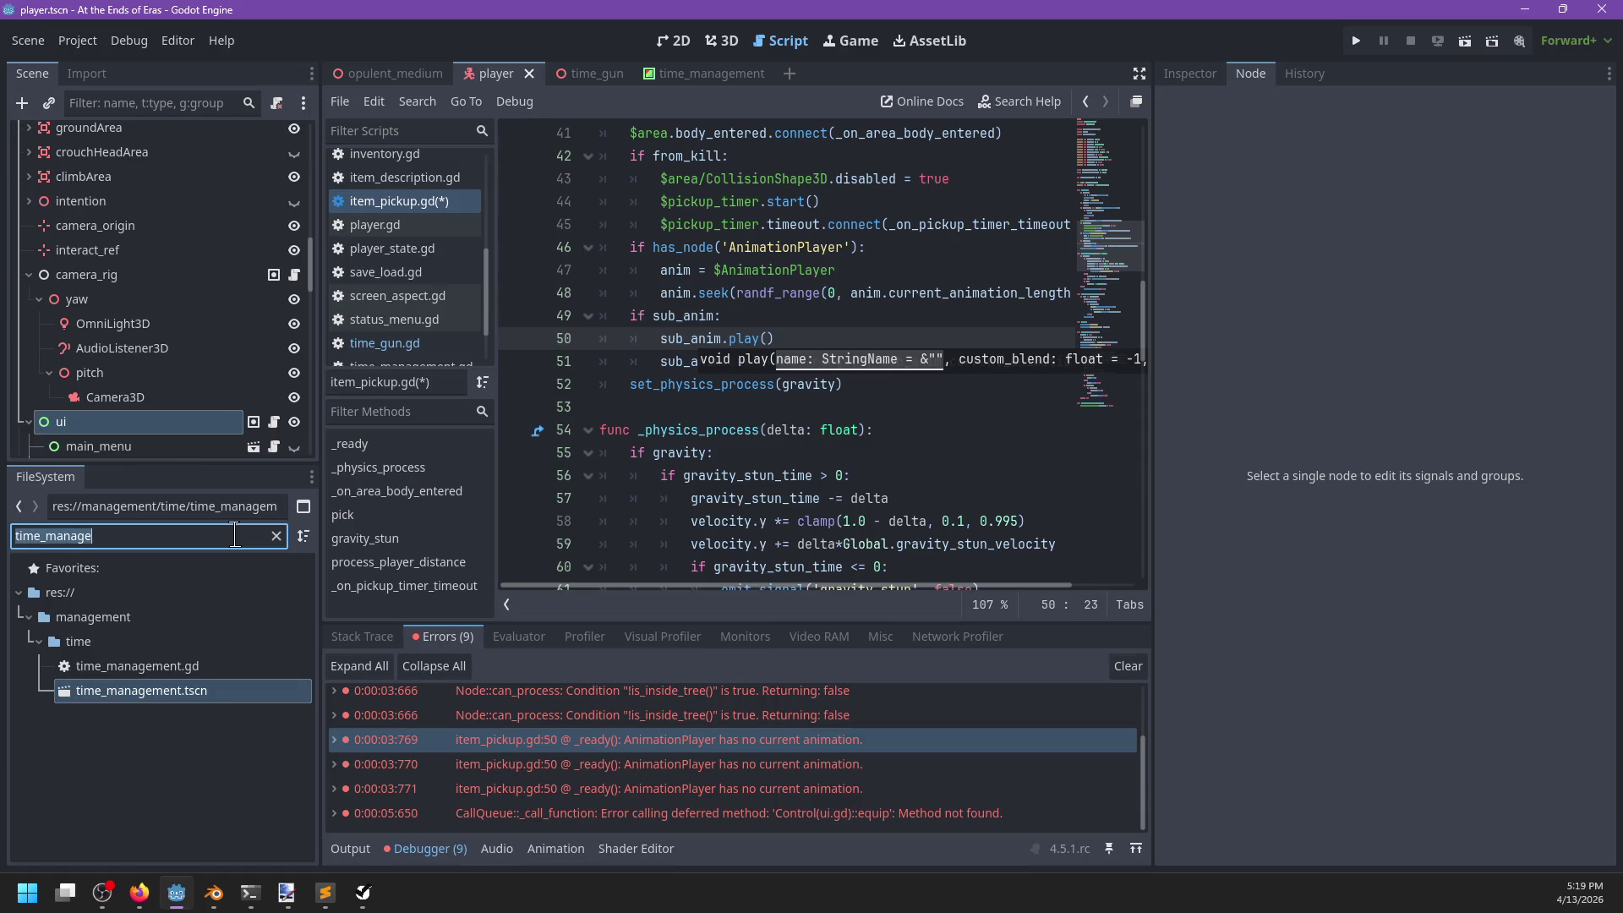
type("time")
Replace the FileSystem filter 'time' with 'bug'.
key("BackSpace")
key("BackSpace")
key("BackSpace")
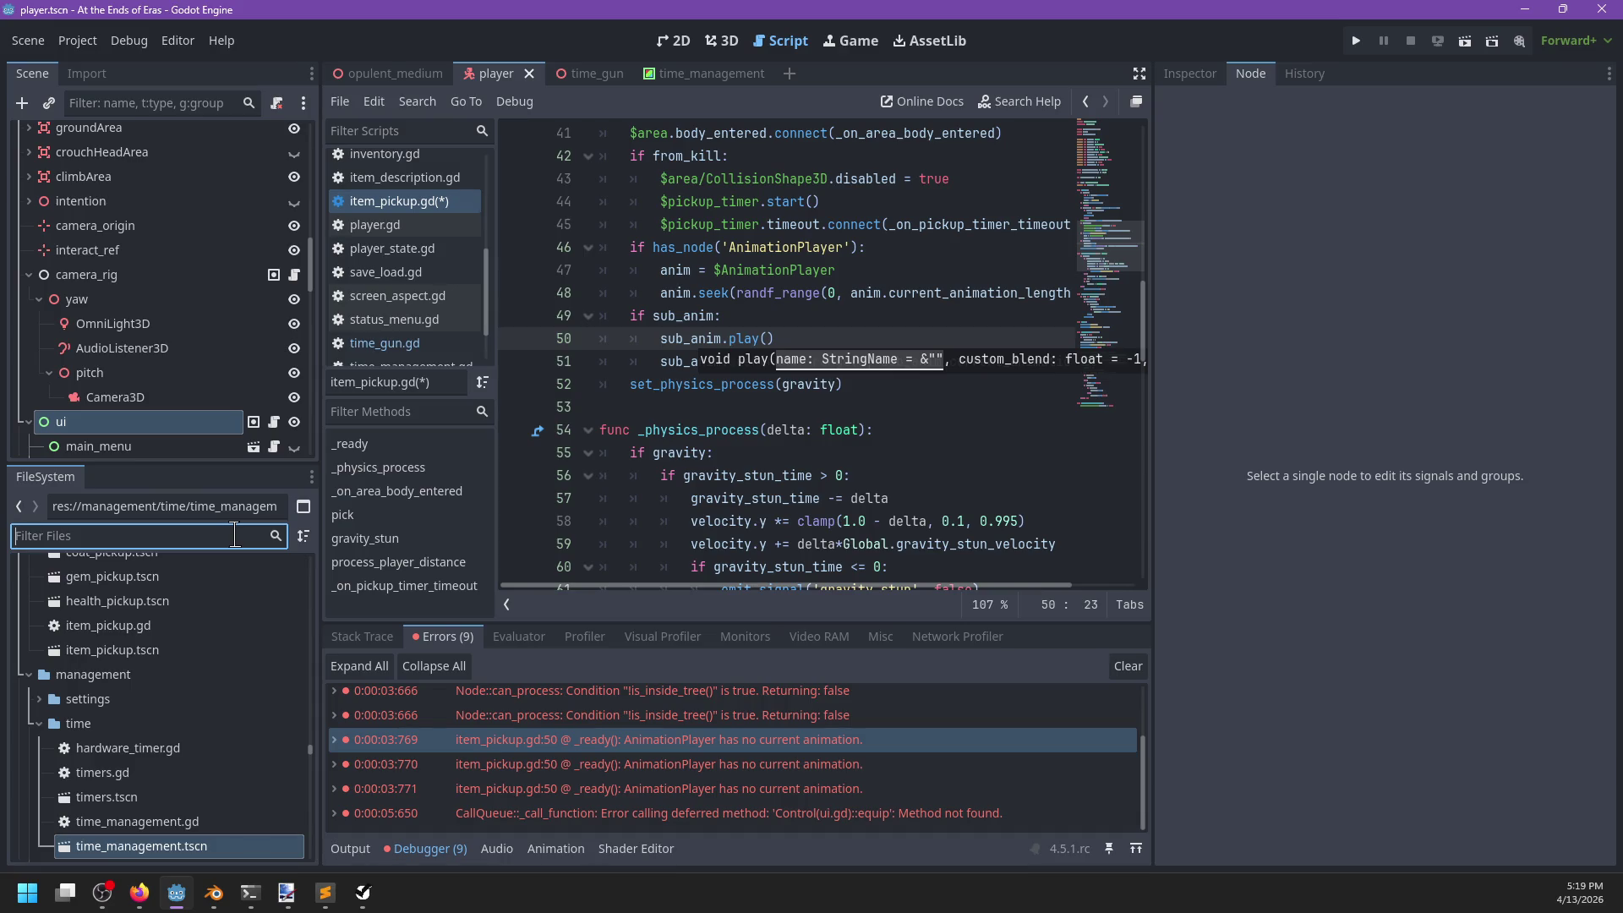
type("bug")
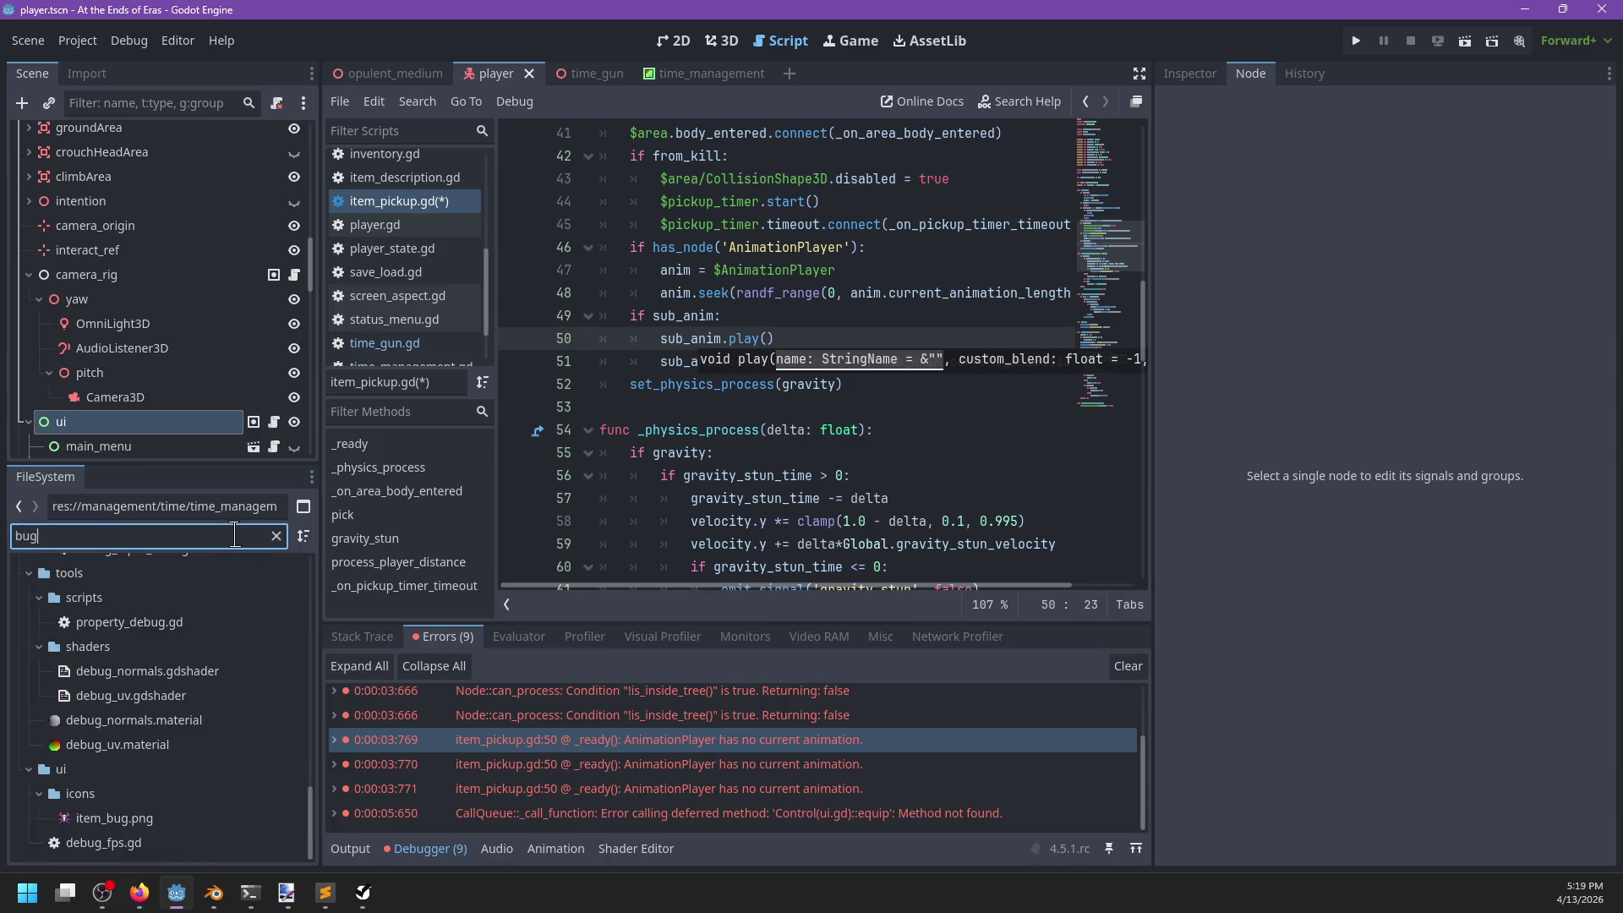
scroll(132, 807, "up", 10)
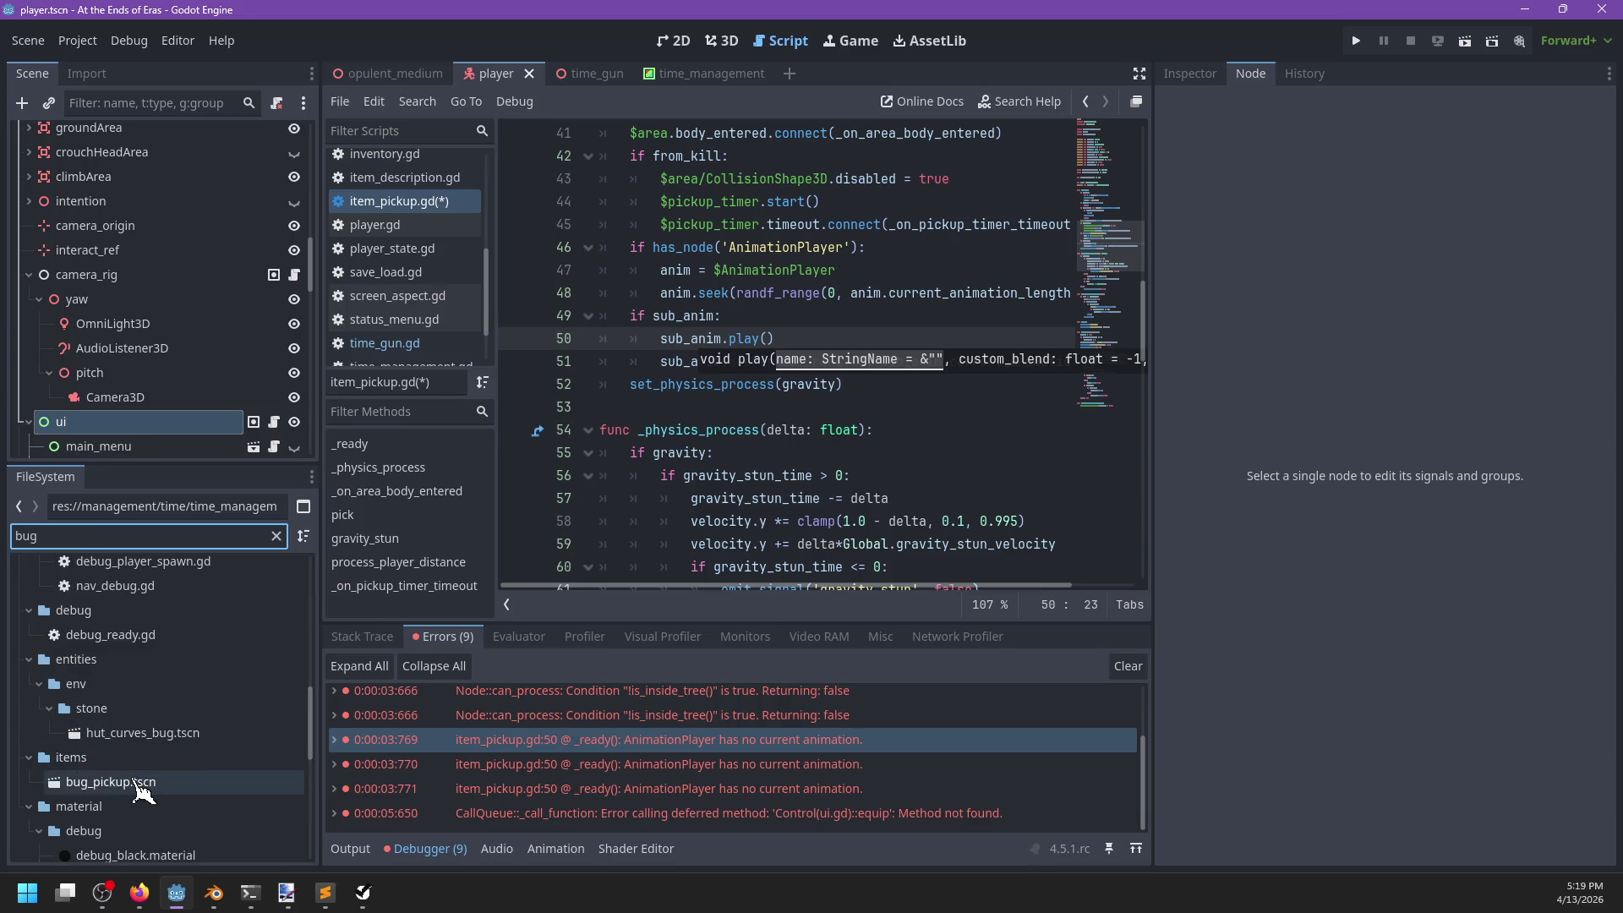
Open bug_pickup.tscn and inspect the bug model's AnimationPlayer and its Idle animation.
double_click(136, 783)
left_click(192, 135)
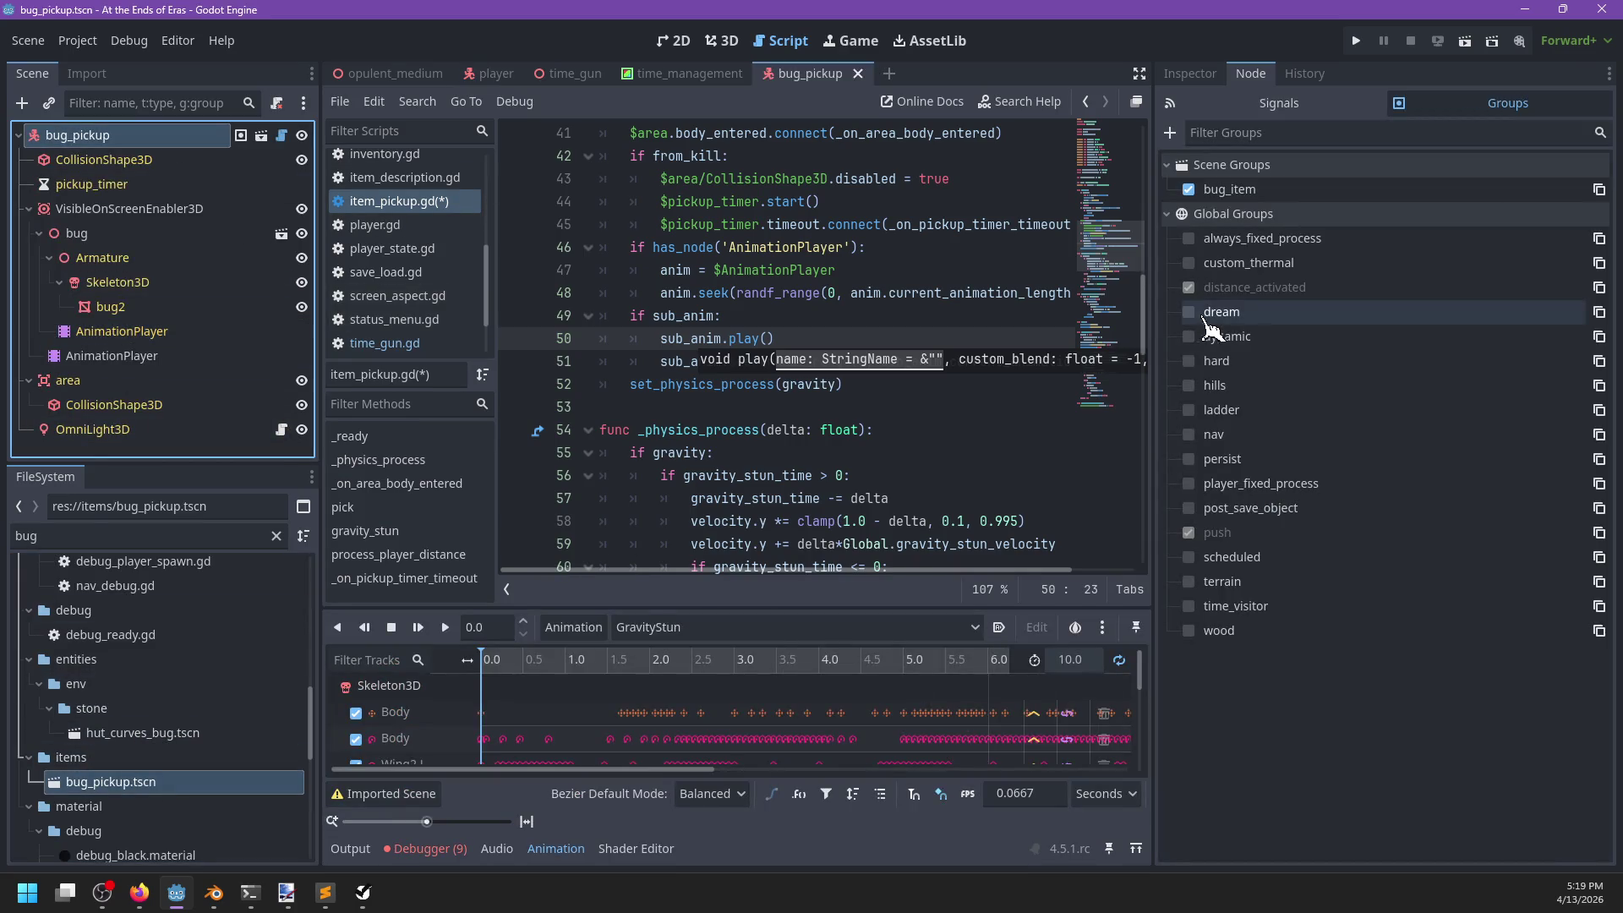
left_click(1200, 76)
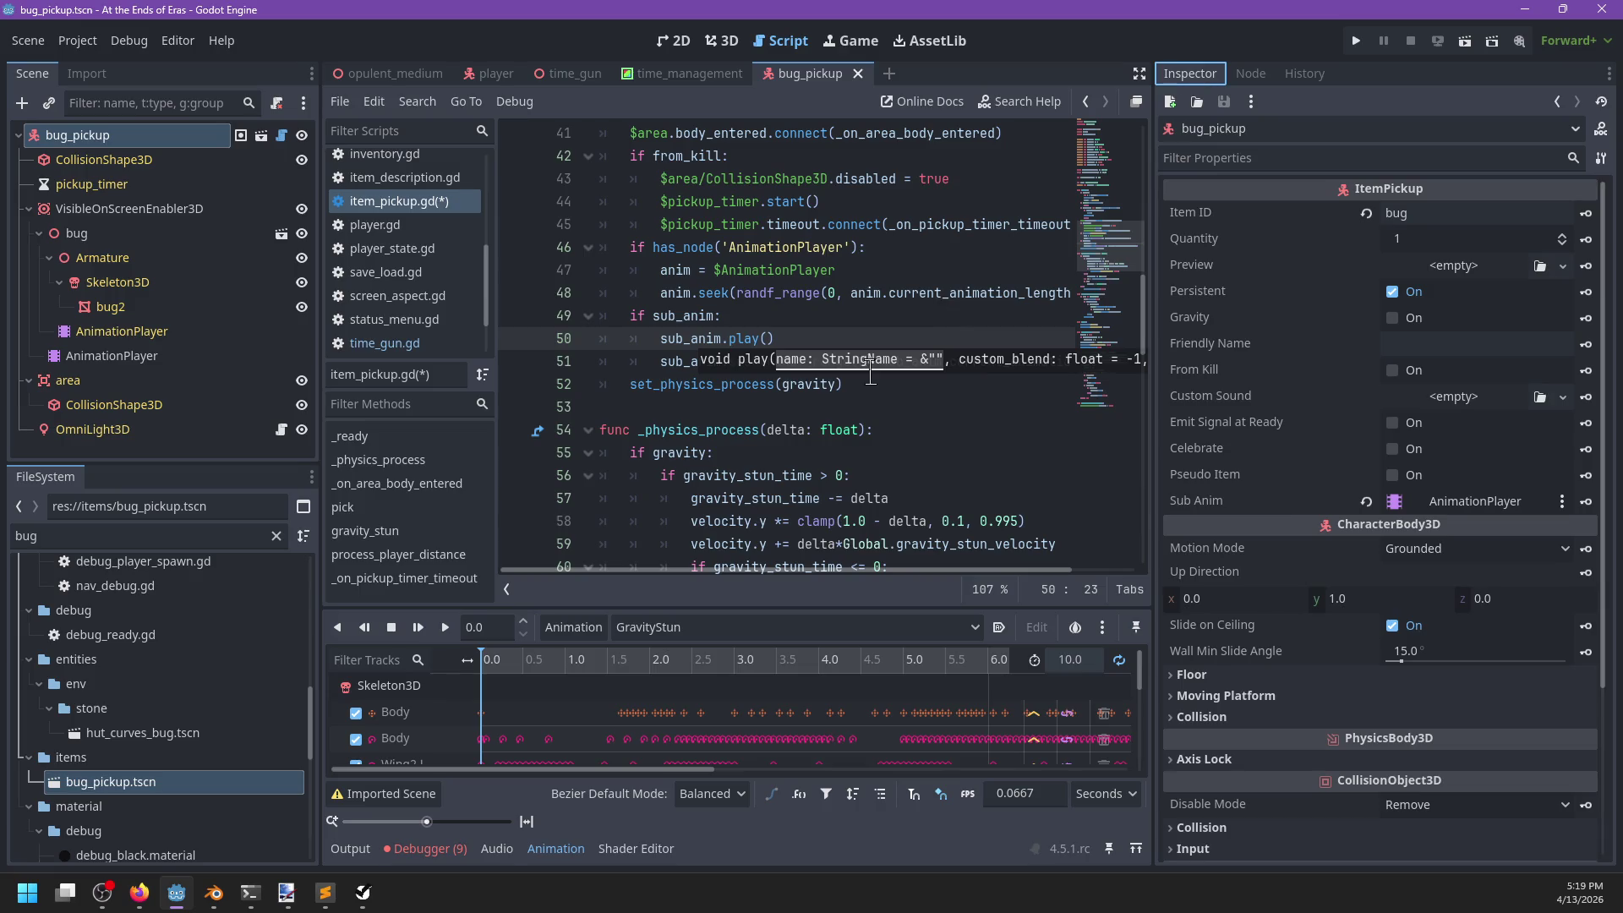
scroll(854, 382, "down", 2)
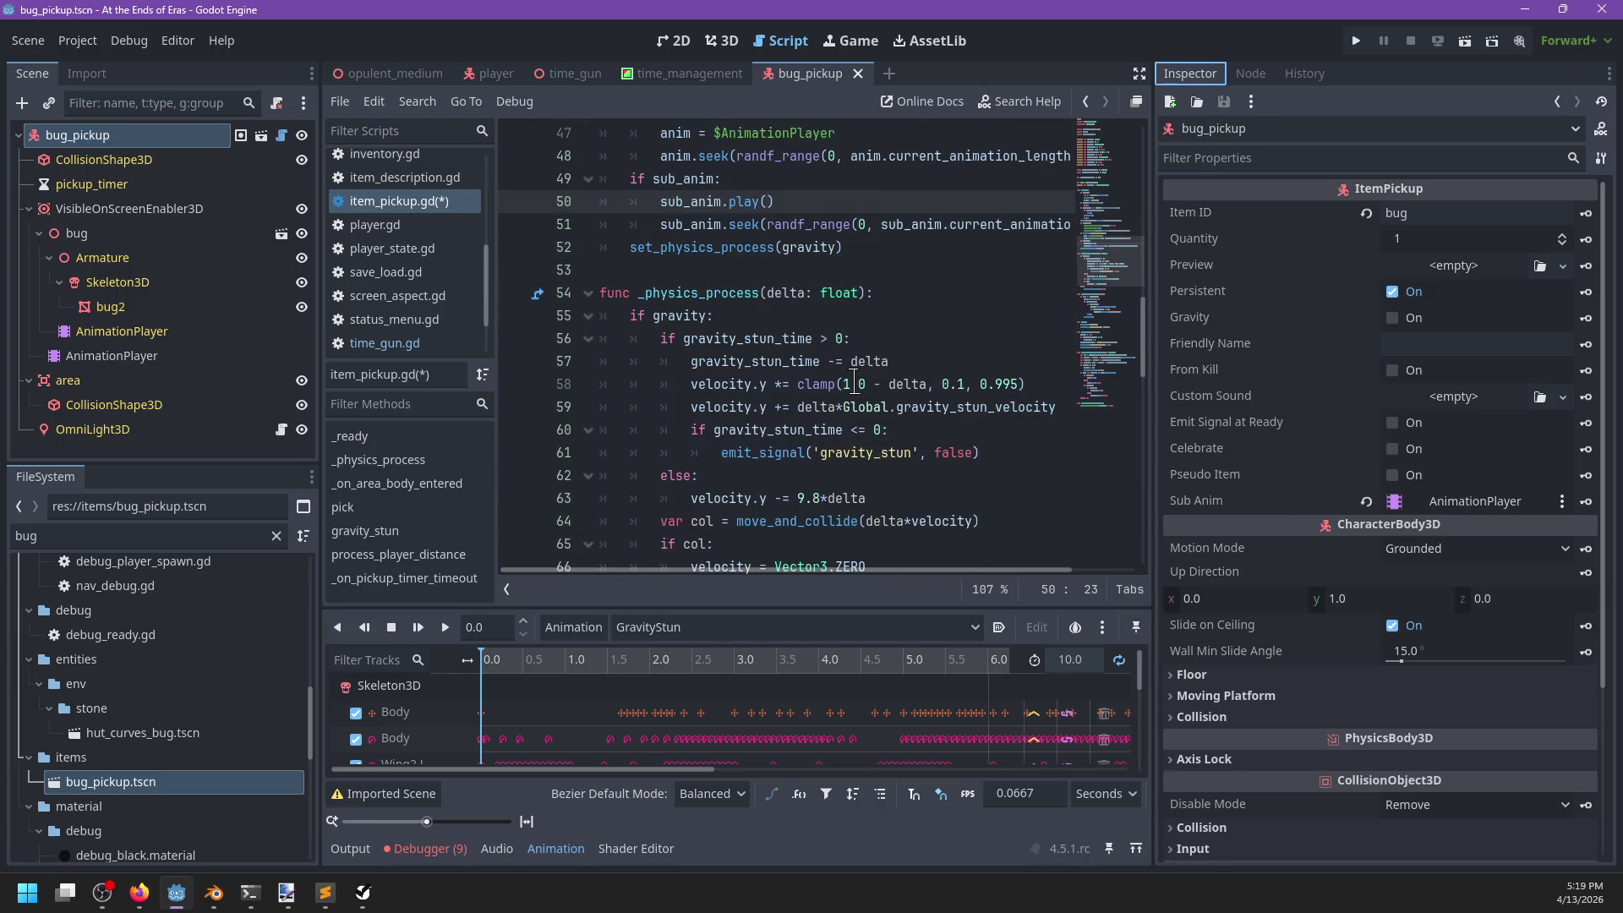
scroll(853, 383, "up", 1)
left_click(127, 331)
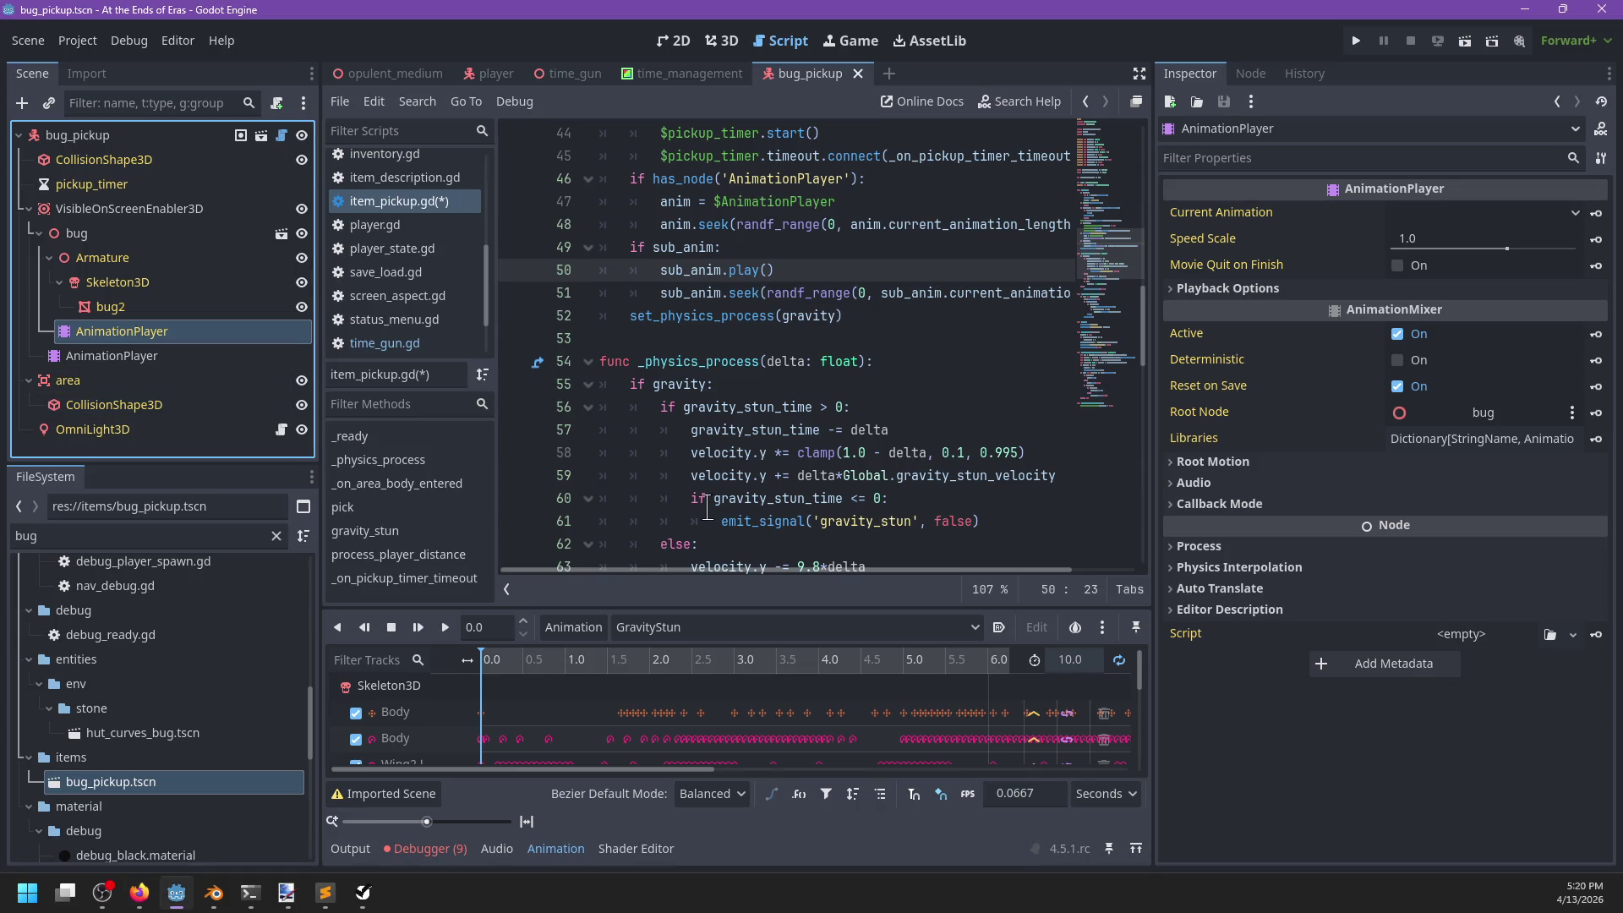
left_click(894, 314)
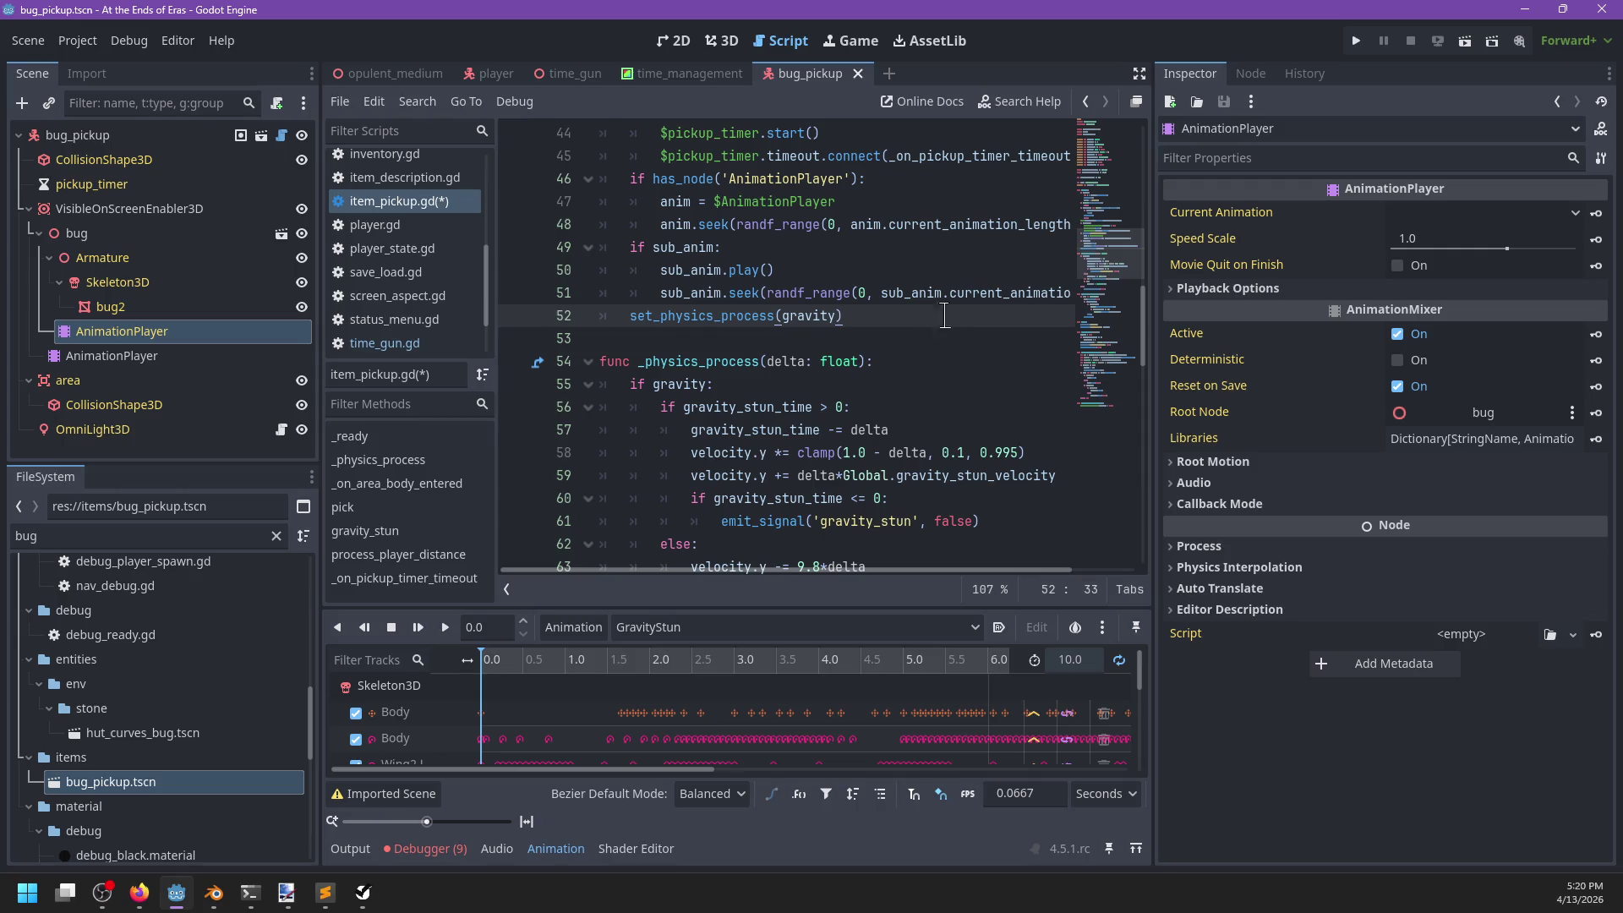
left_click(644, 679)
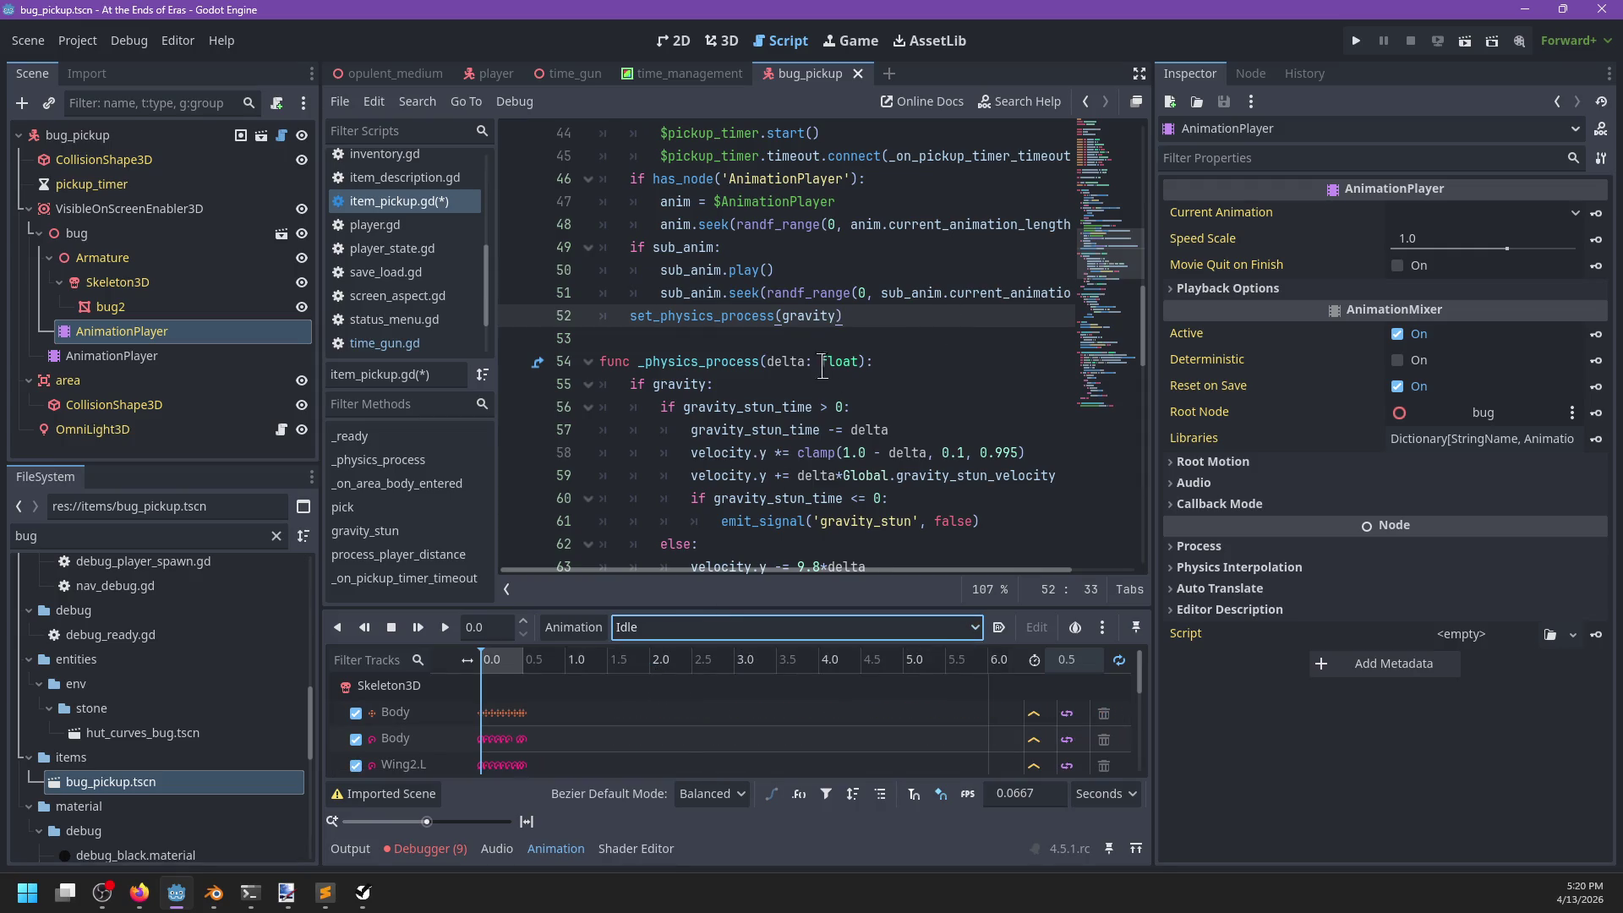
Change the call to sub_anim.play('Idle'), save, and briefly test-run the game.
left_click(781, 276)
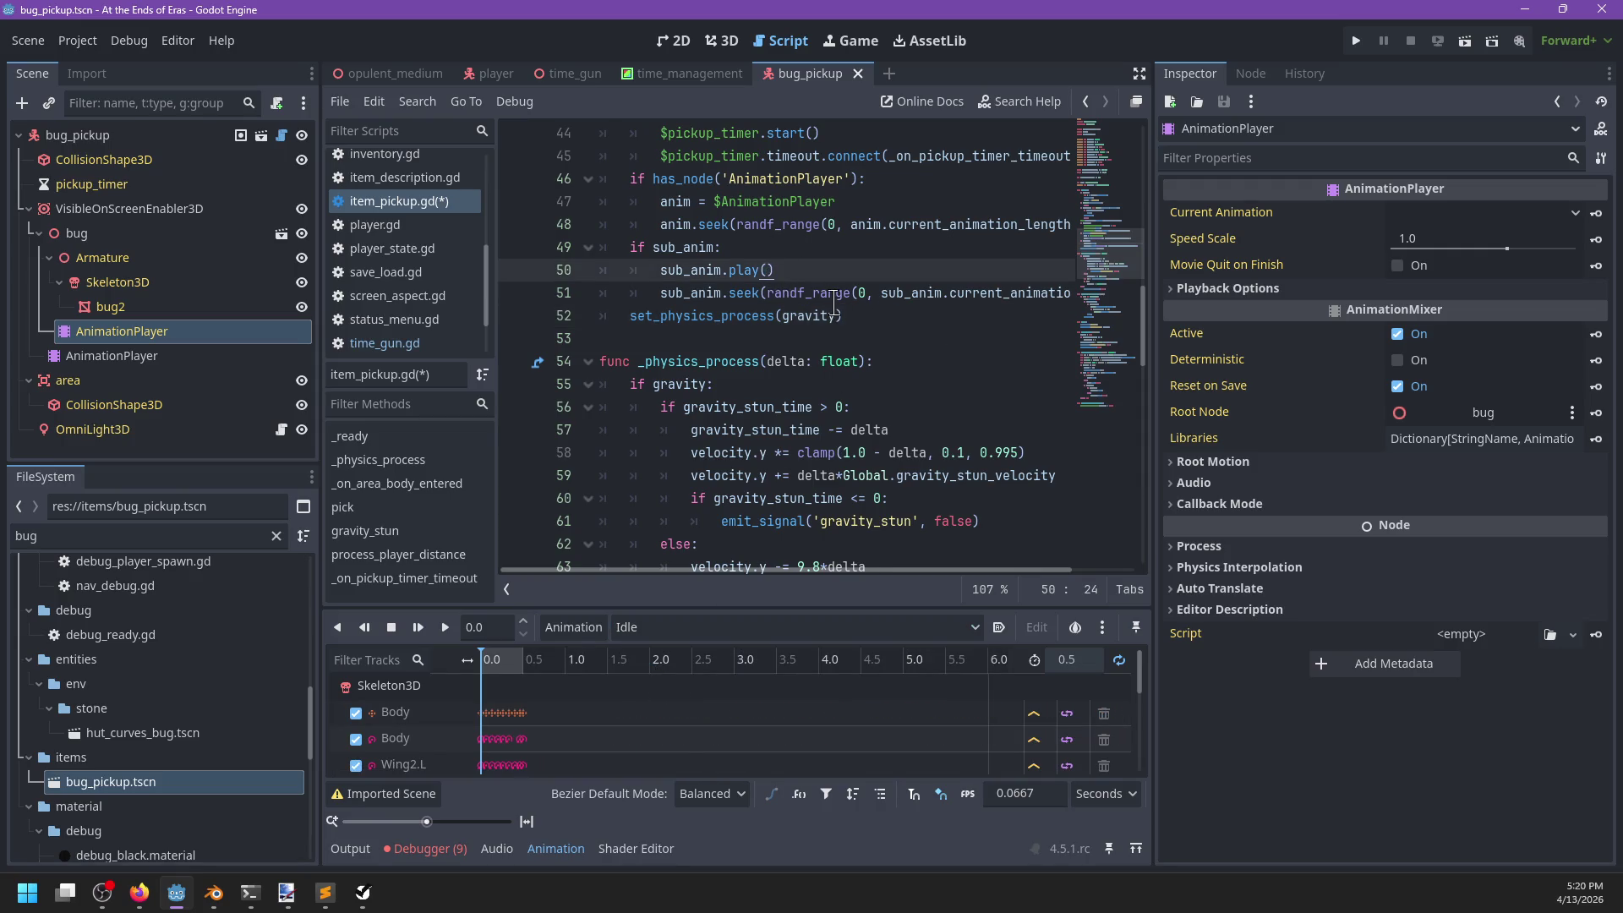
type("'Idle")
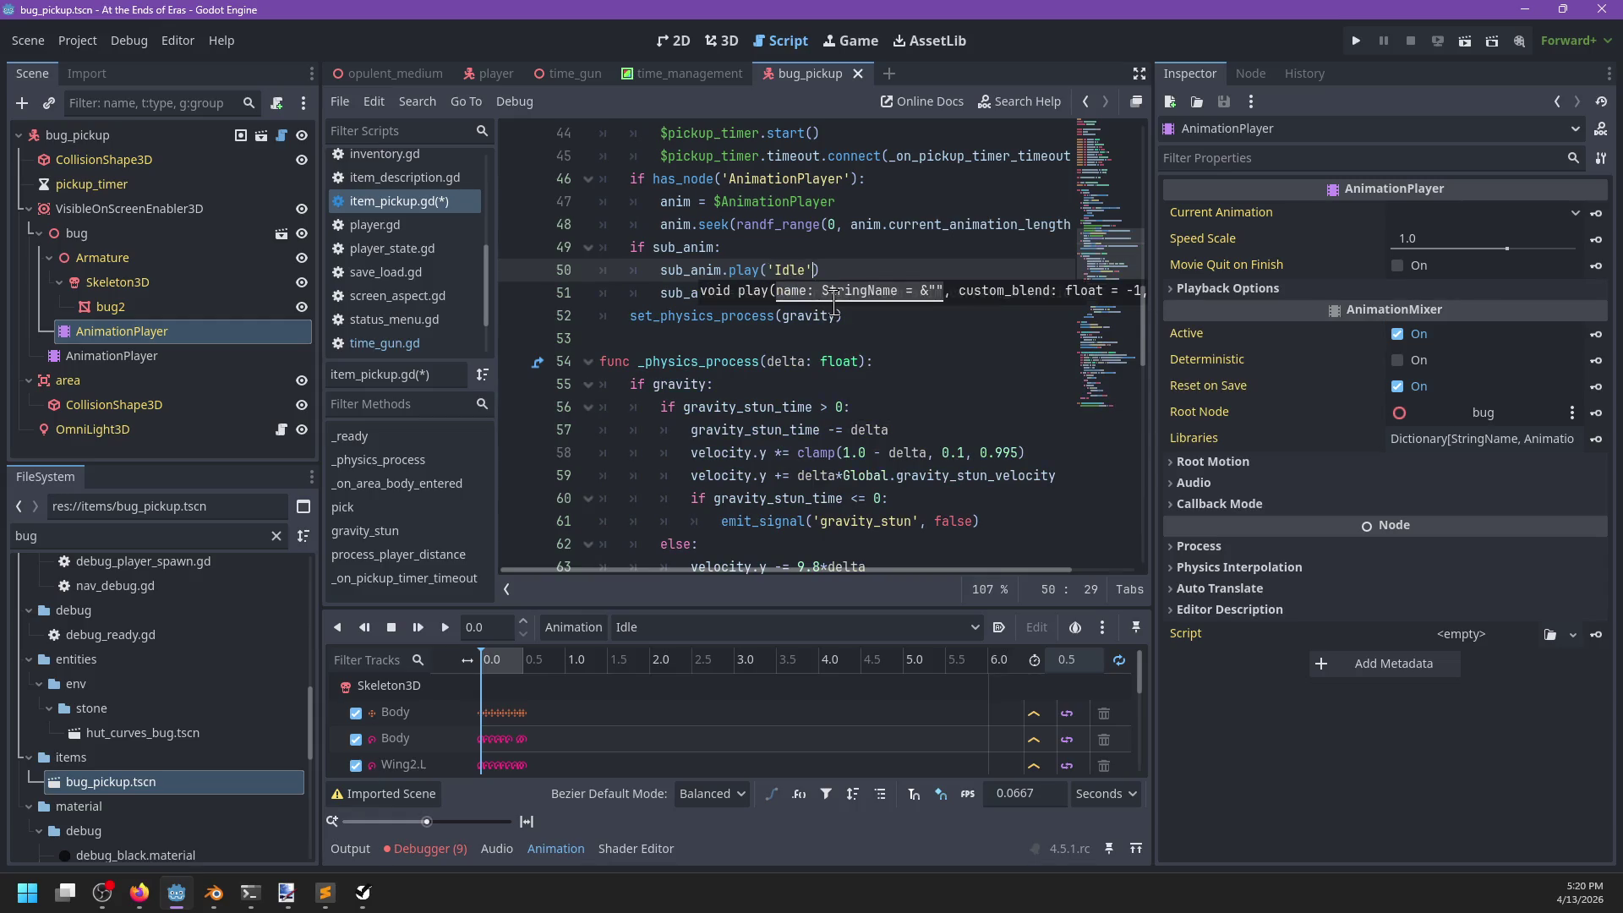
key("ctrl+s")
left_click(873, 270)
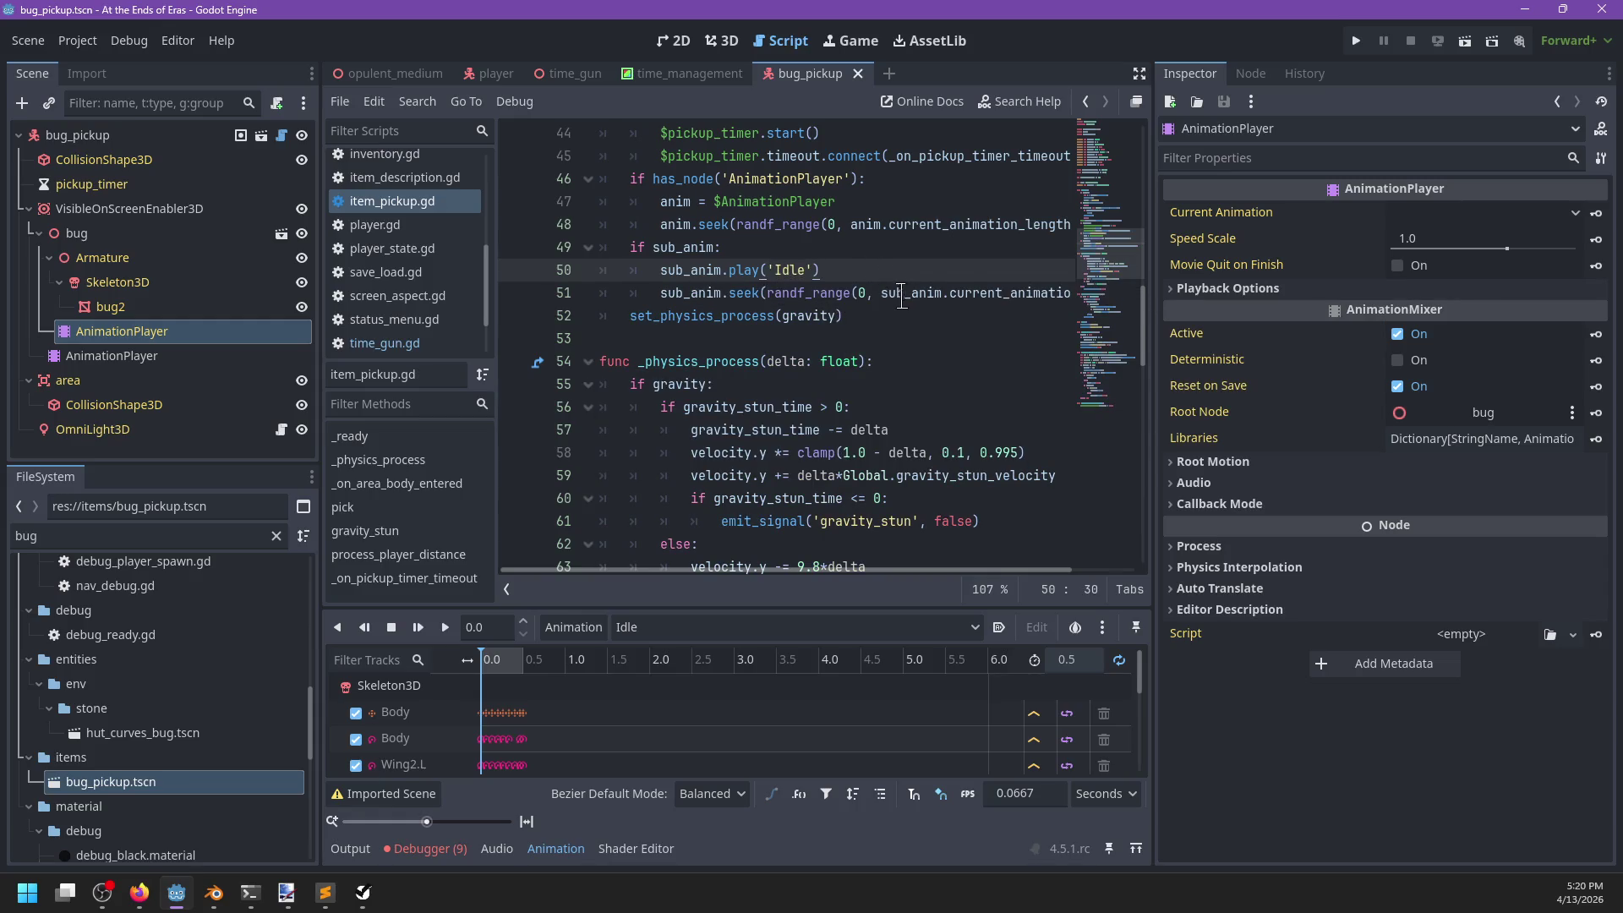
key("F5")
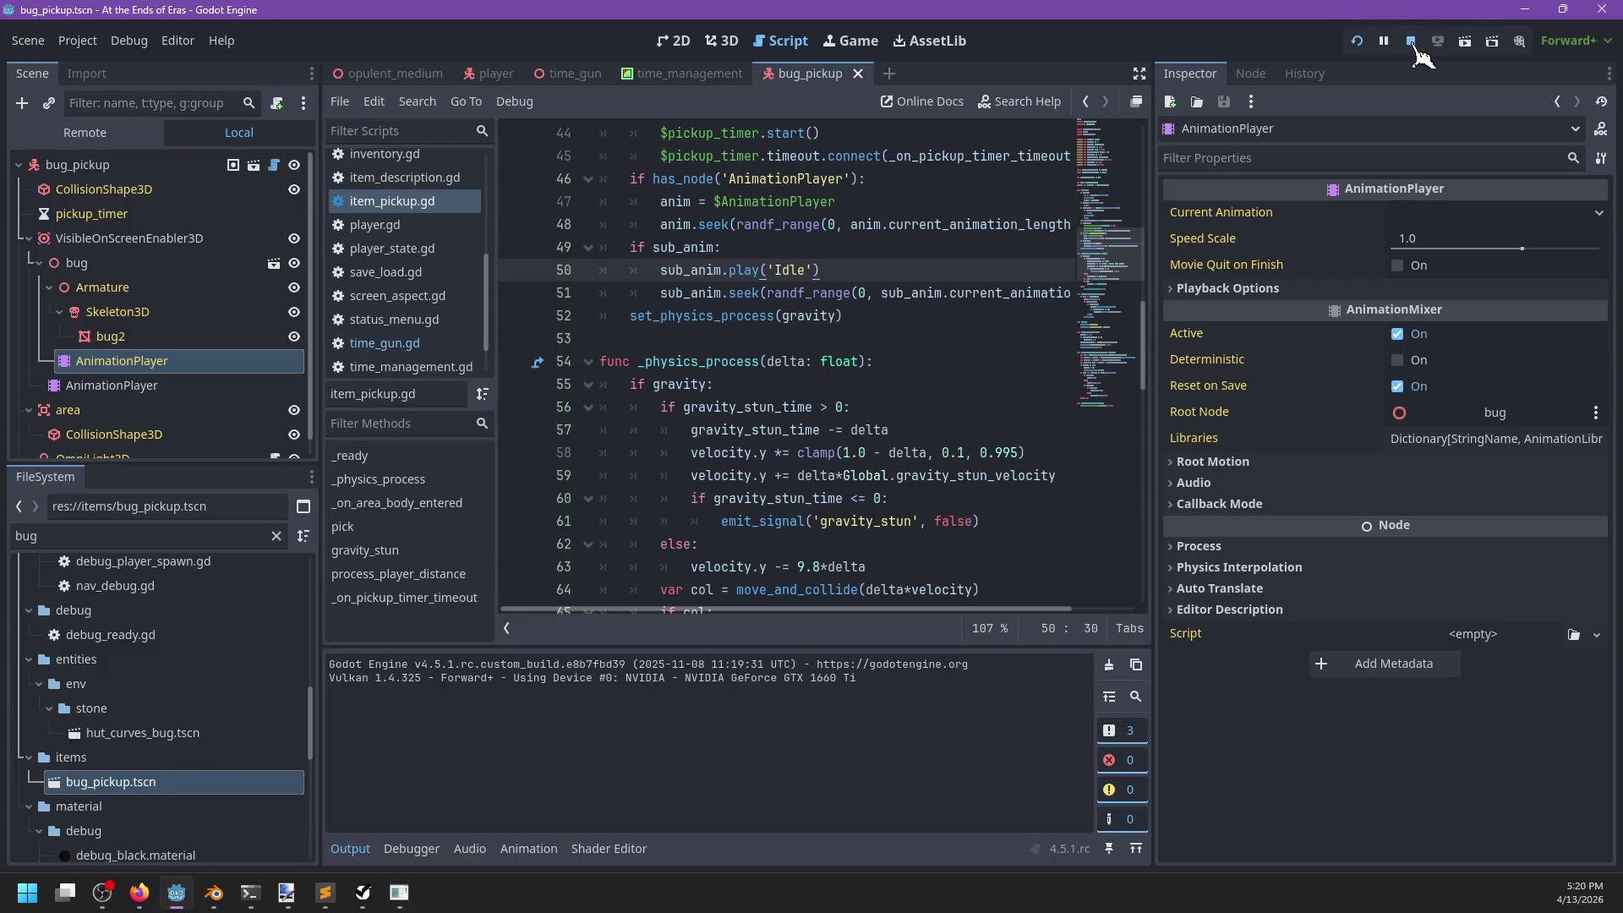
left_click(1412, 44)
Delete the 'anim = $AnimationPlayer' line from item_pickup.gd and save the script.
left_click(68, 364)
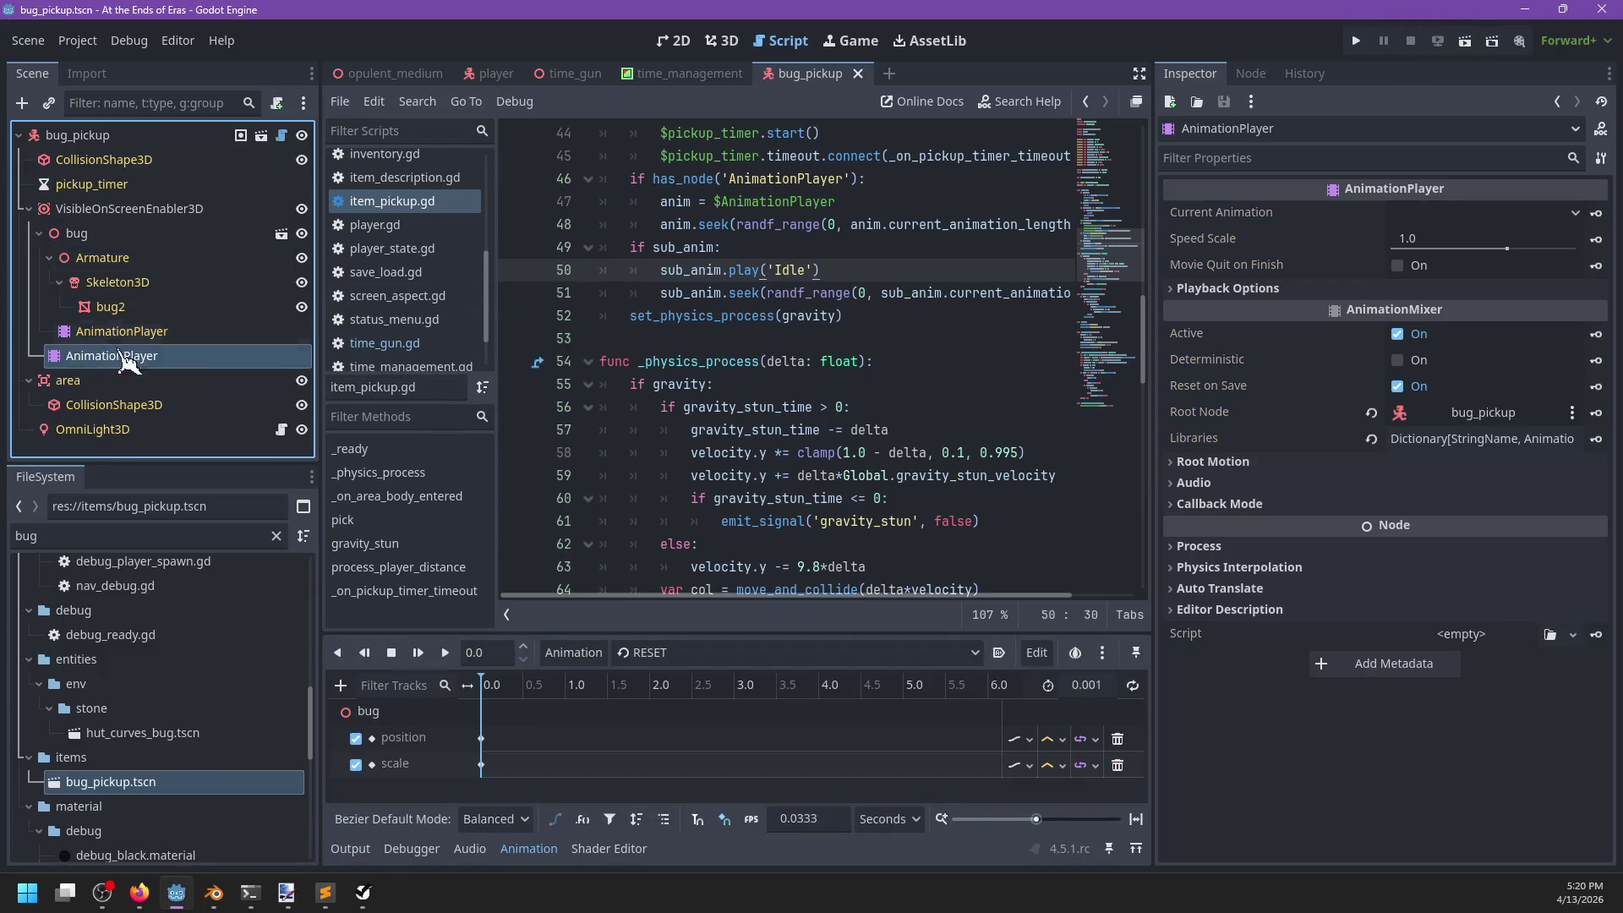
scroll(699, 280, "up", 1)
left_click_drag(652, 247, 695, 247)
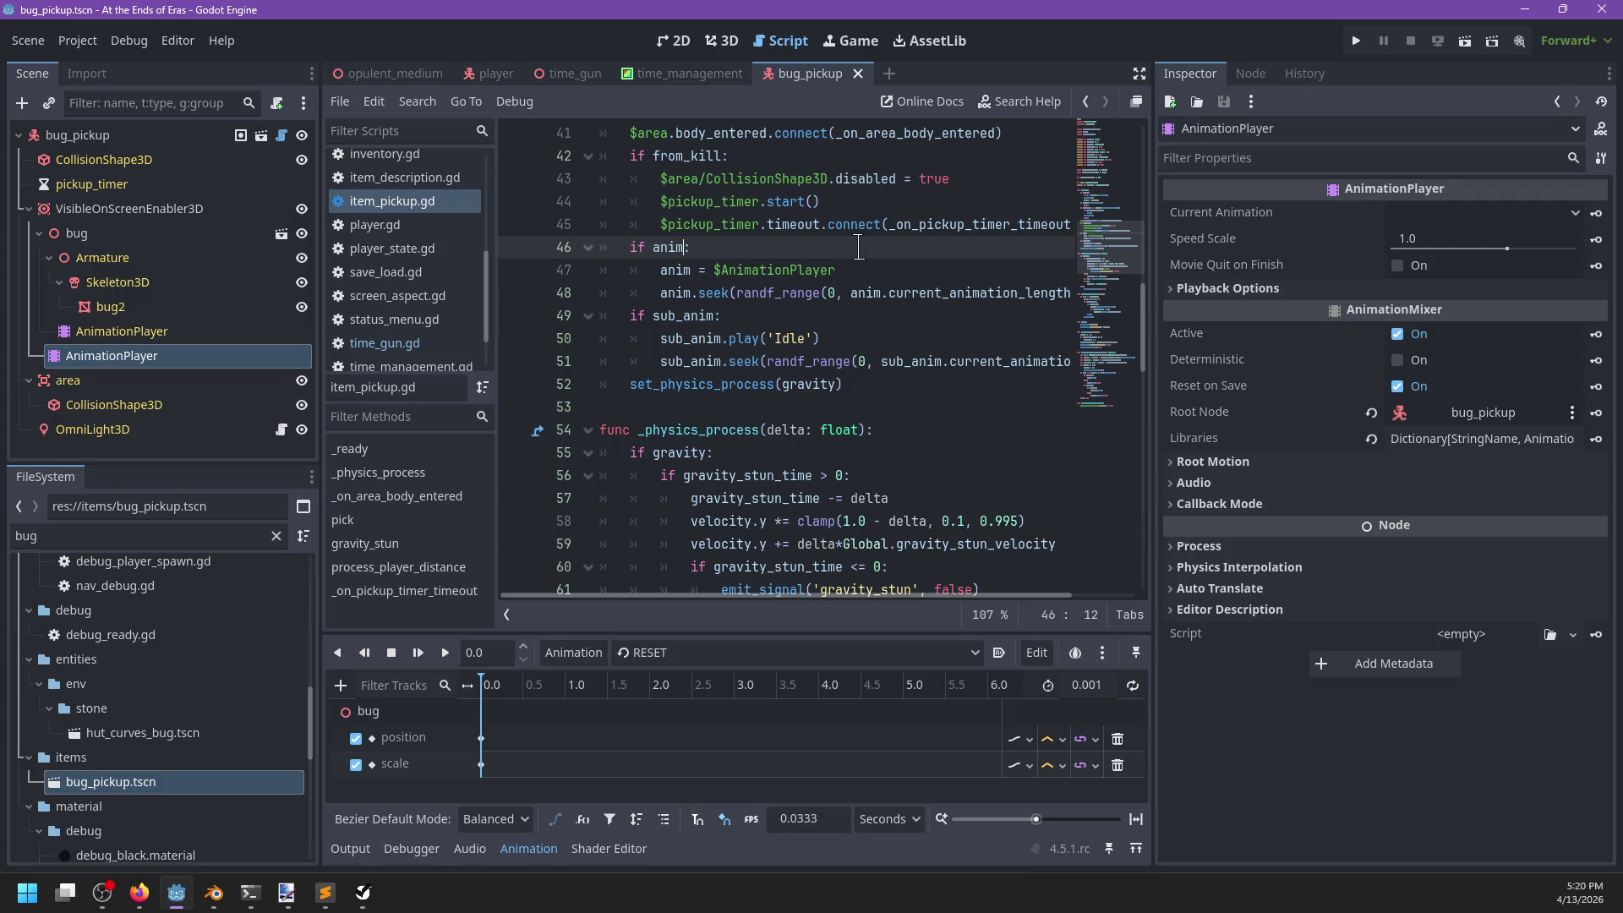
key("ctrl+x")
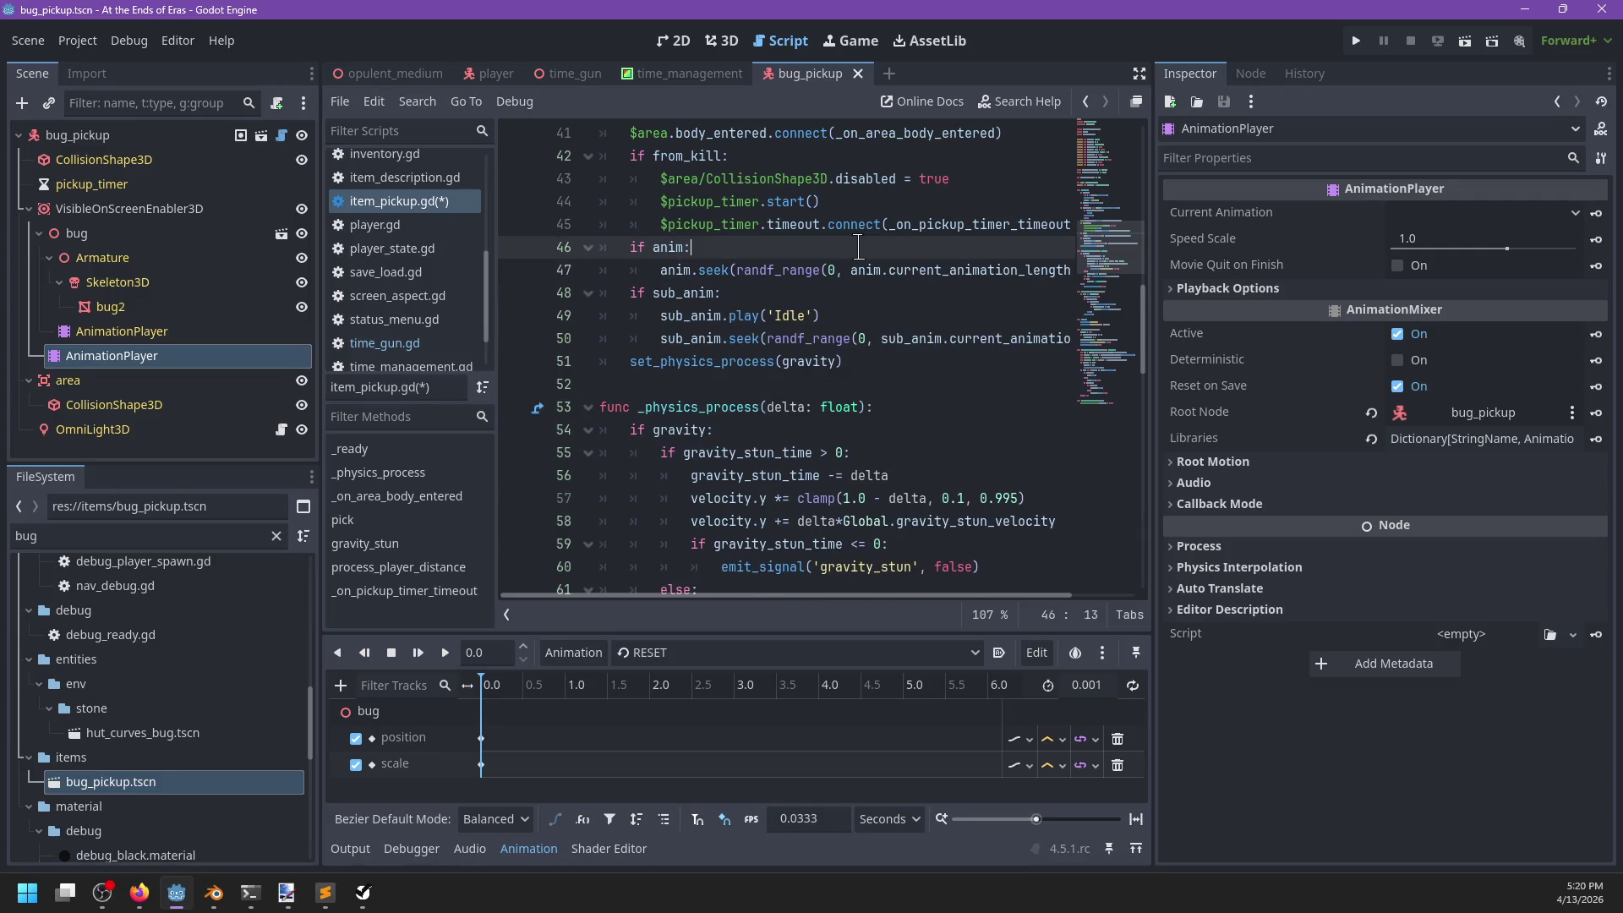
scroll(849, 279, "up", 15)
scroll(844, 302, "down", 3)
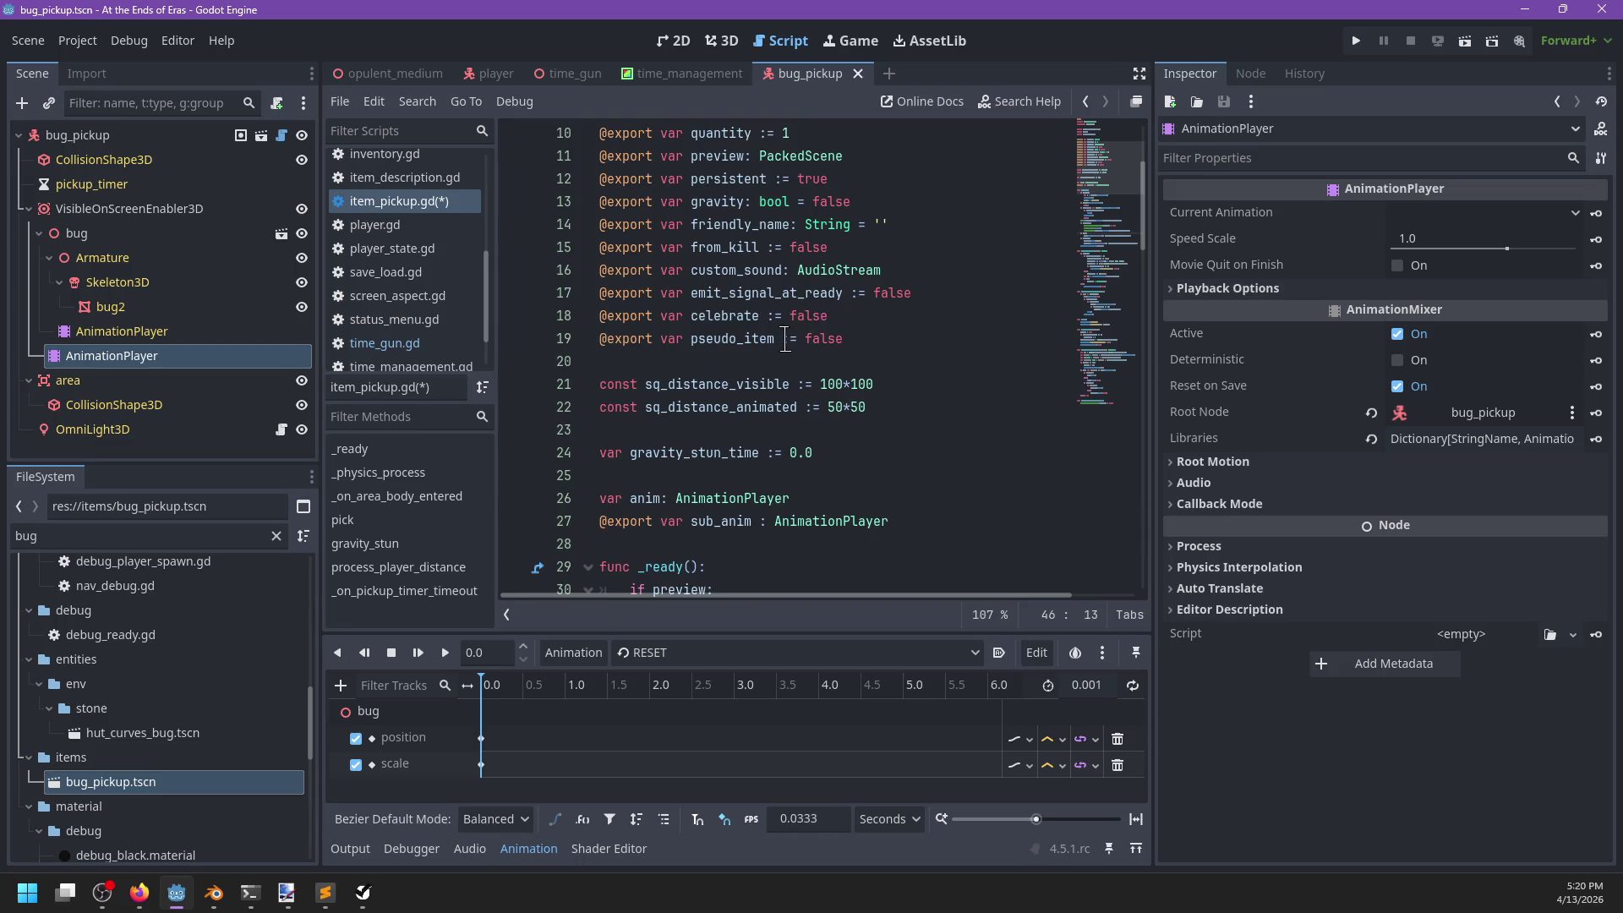
scroll(784, 339, "up", 2)
scroll(781, 188, "down", 3)
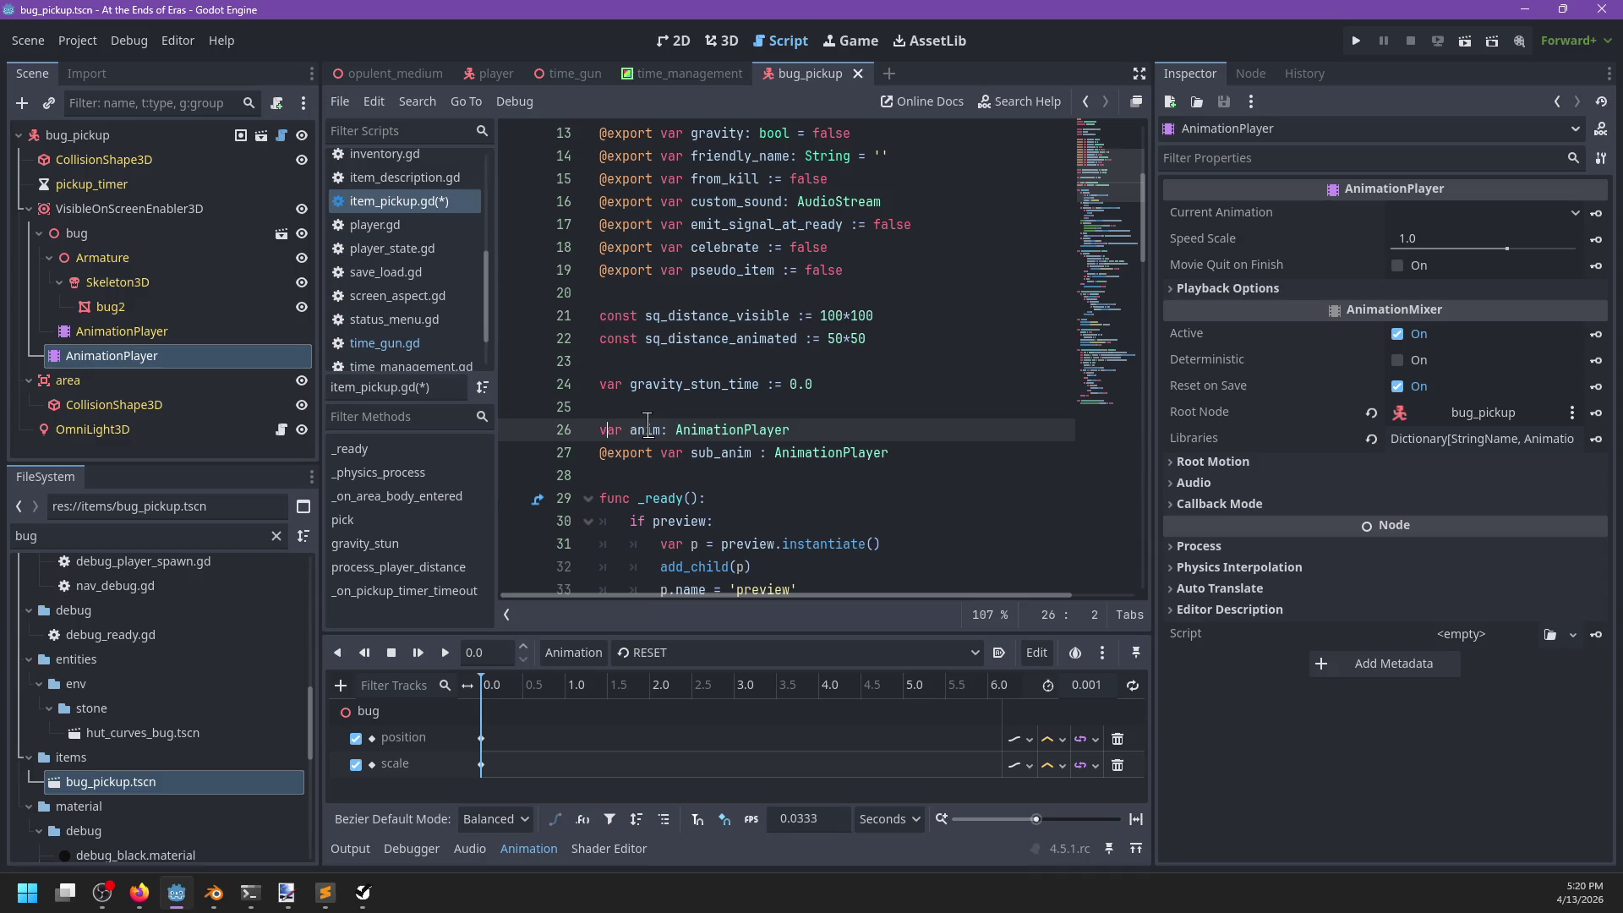
key("ctrl+s")
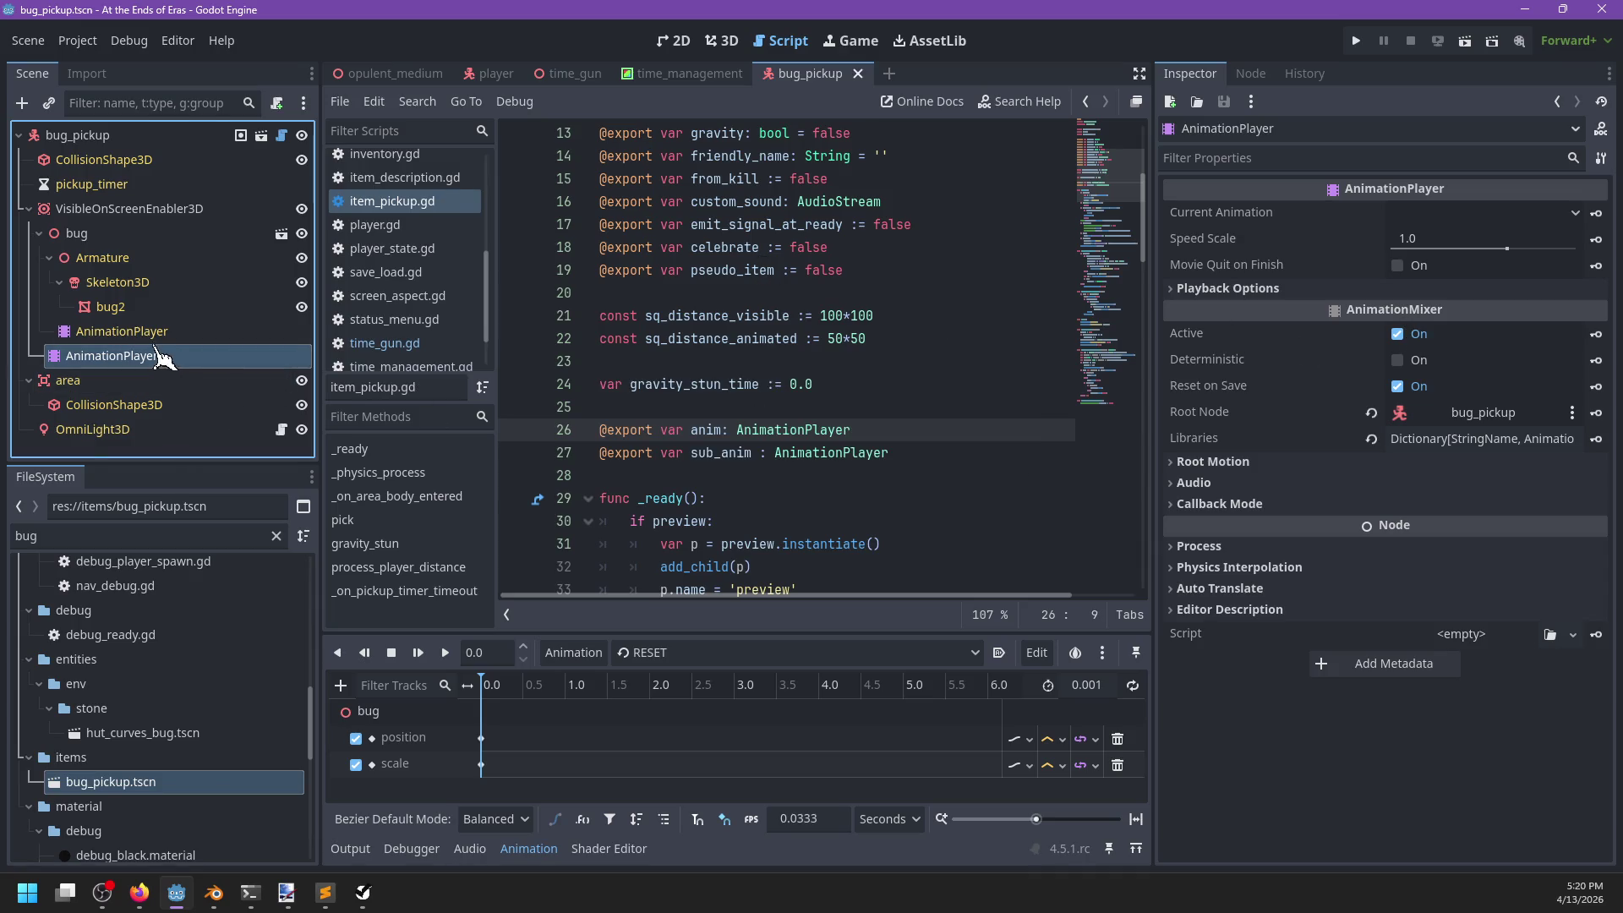
Assign the AnimationPlayer to bug_pickup's Anim property and save the scene.
key("Home")
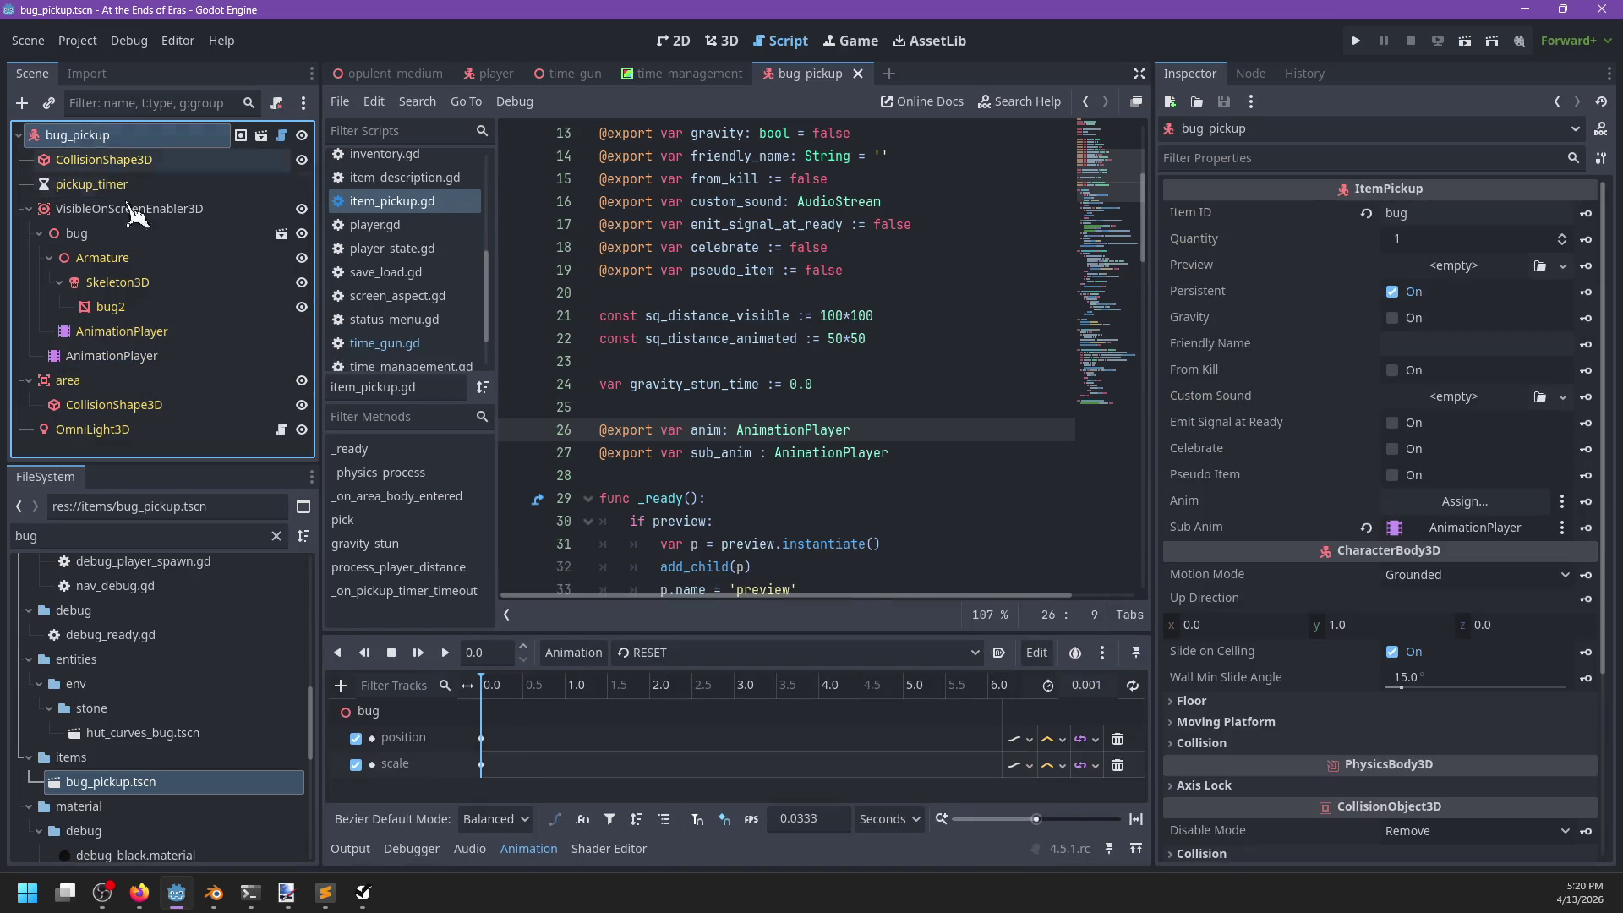
left_click_drag(1472, 507, 1472, 505)
key("ctrl+s")
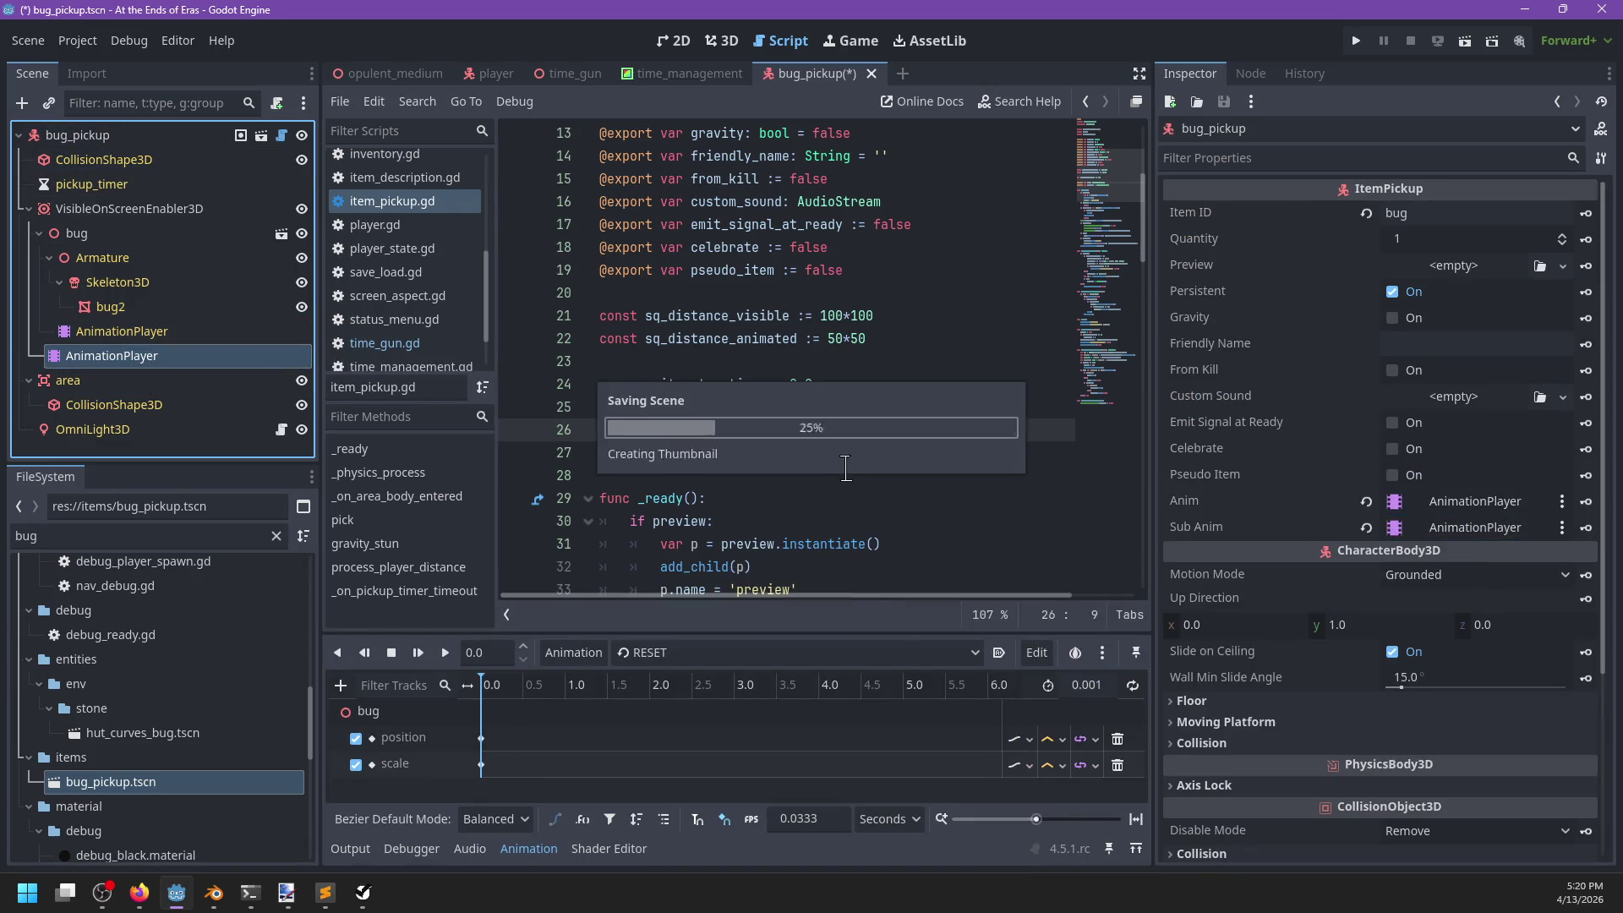
left_click(973, 379)
Launch the game and wall-run under slowed time across the platforms through the pink triangle portal.
key("F5")
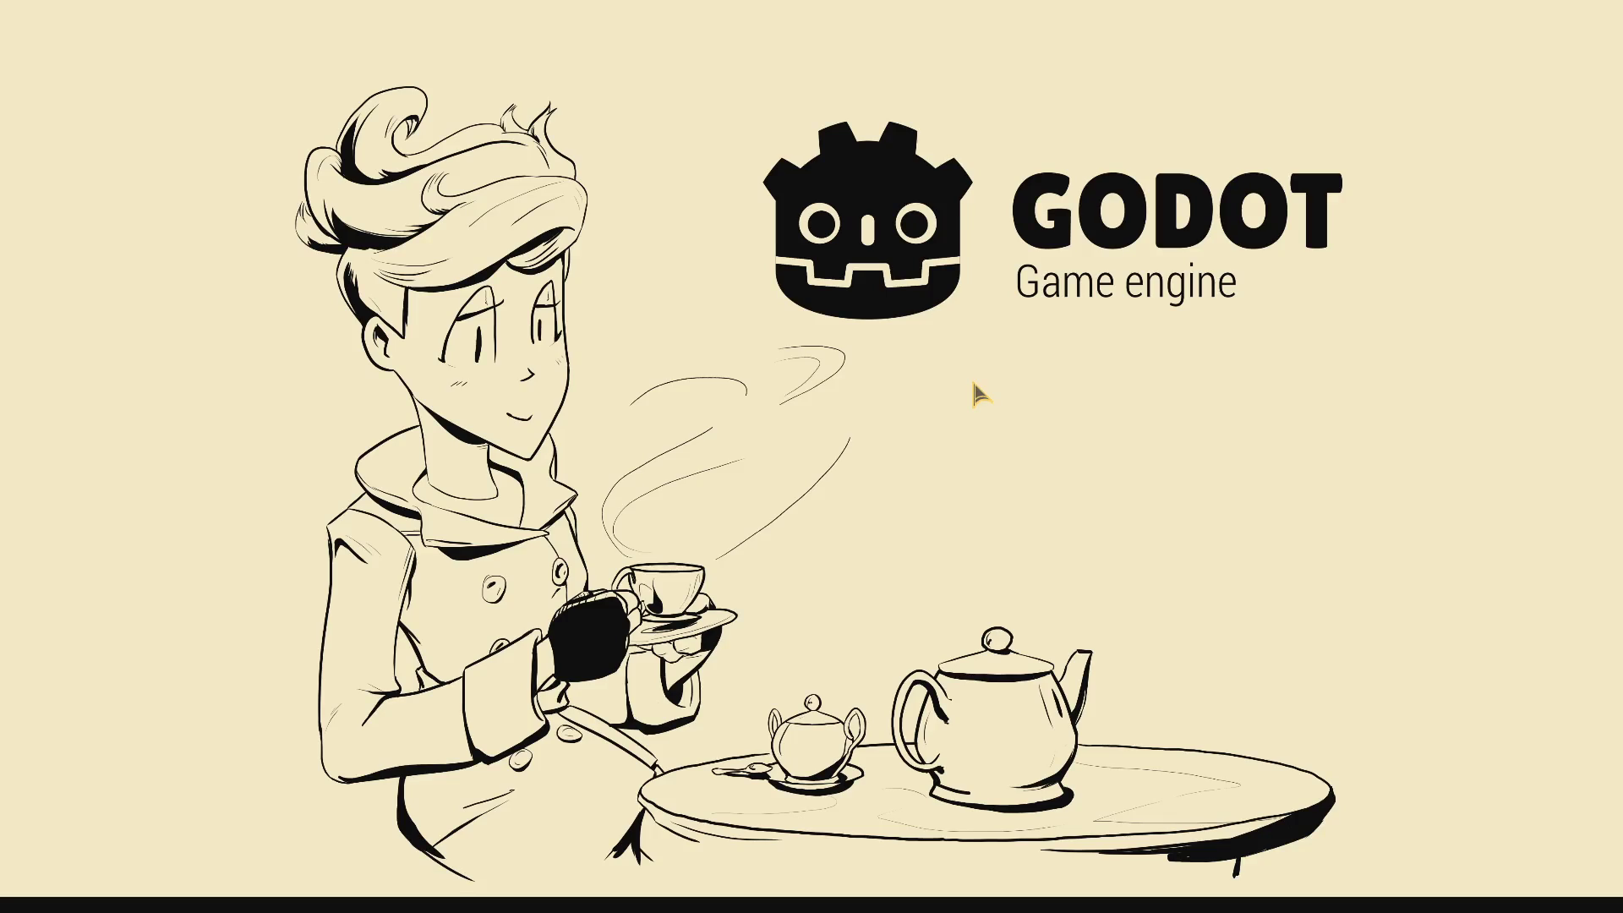
key("Return")
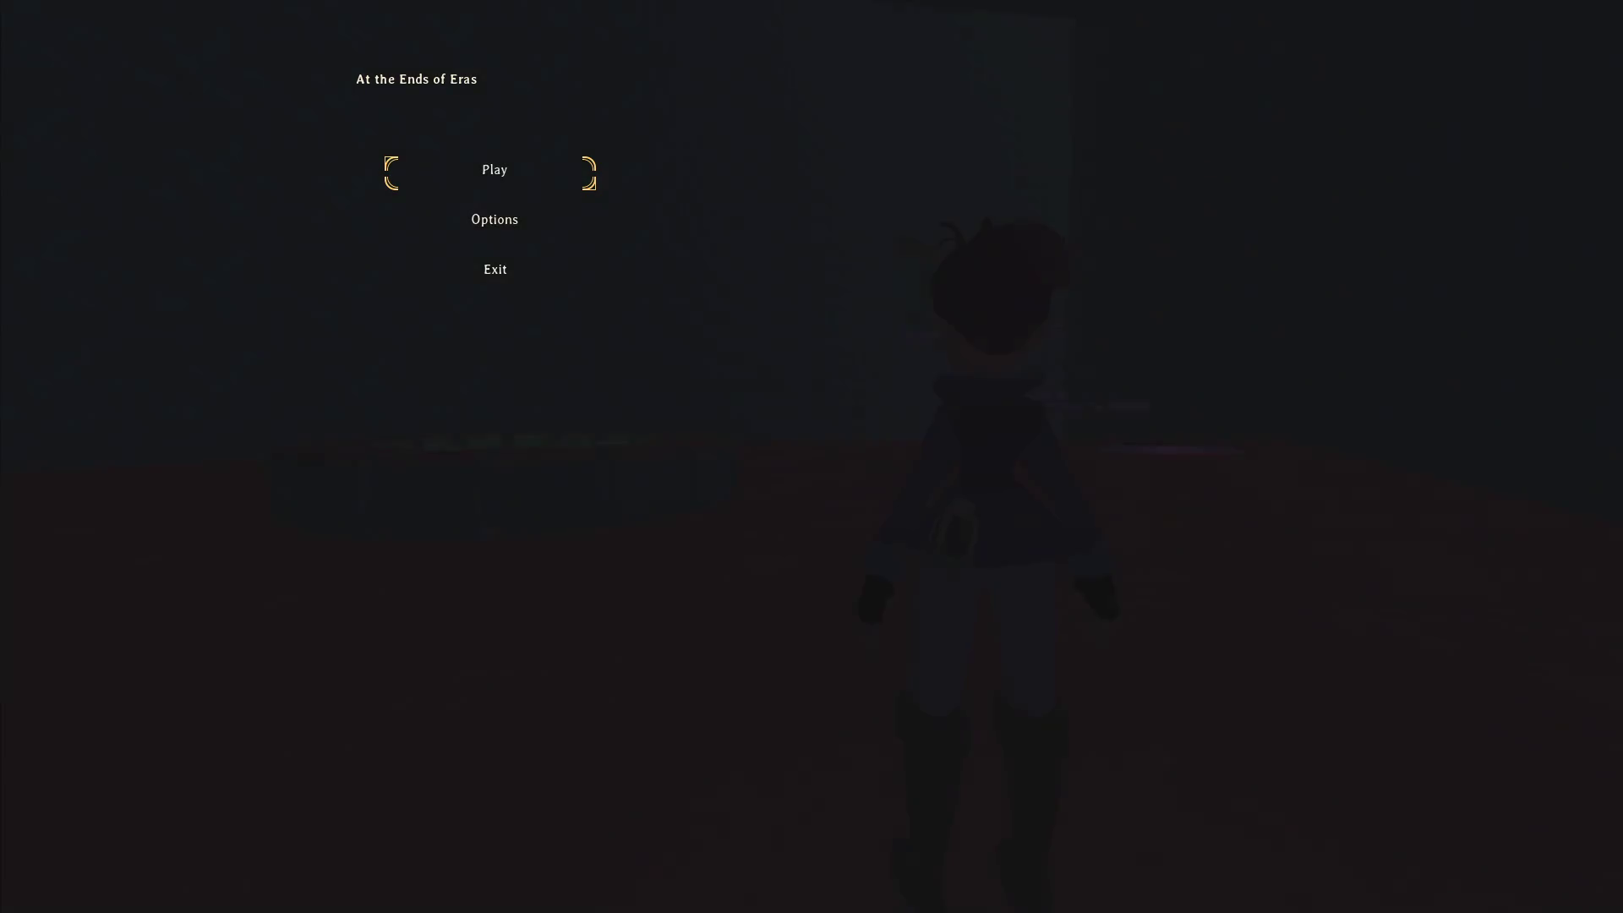
key("w")
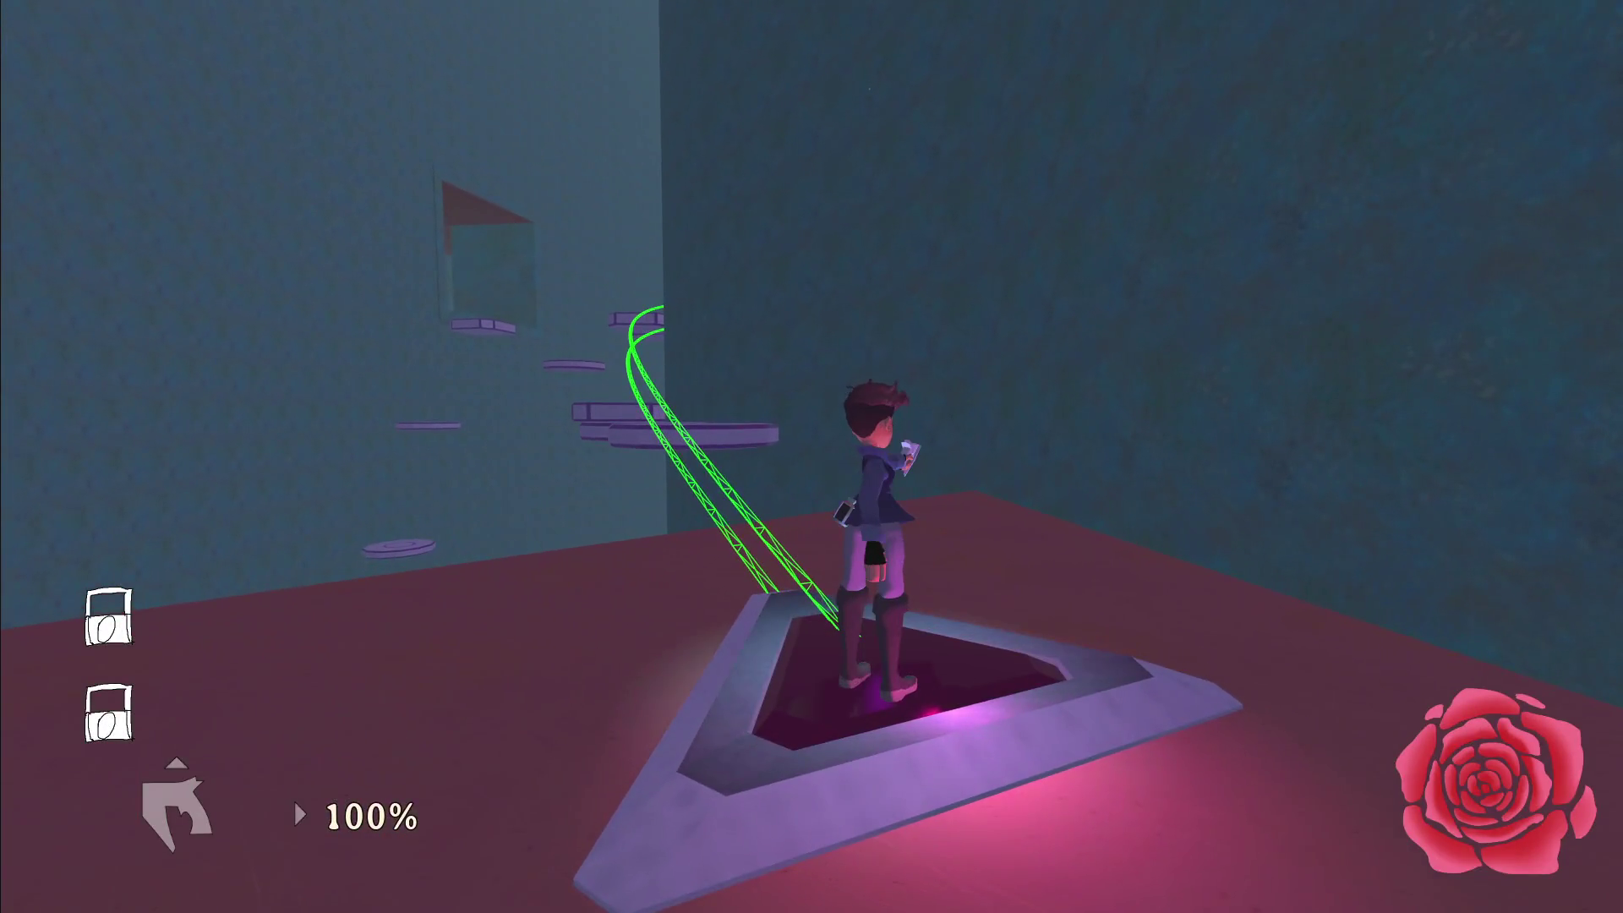
key("shift")
key("w")
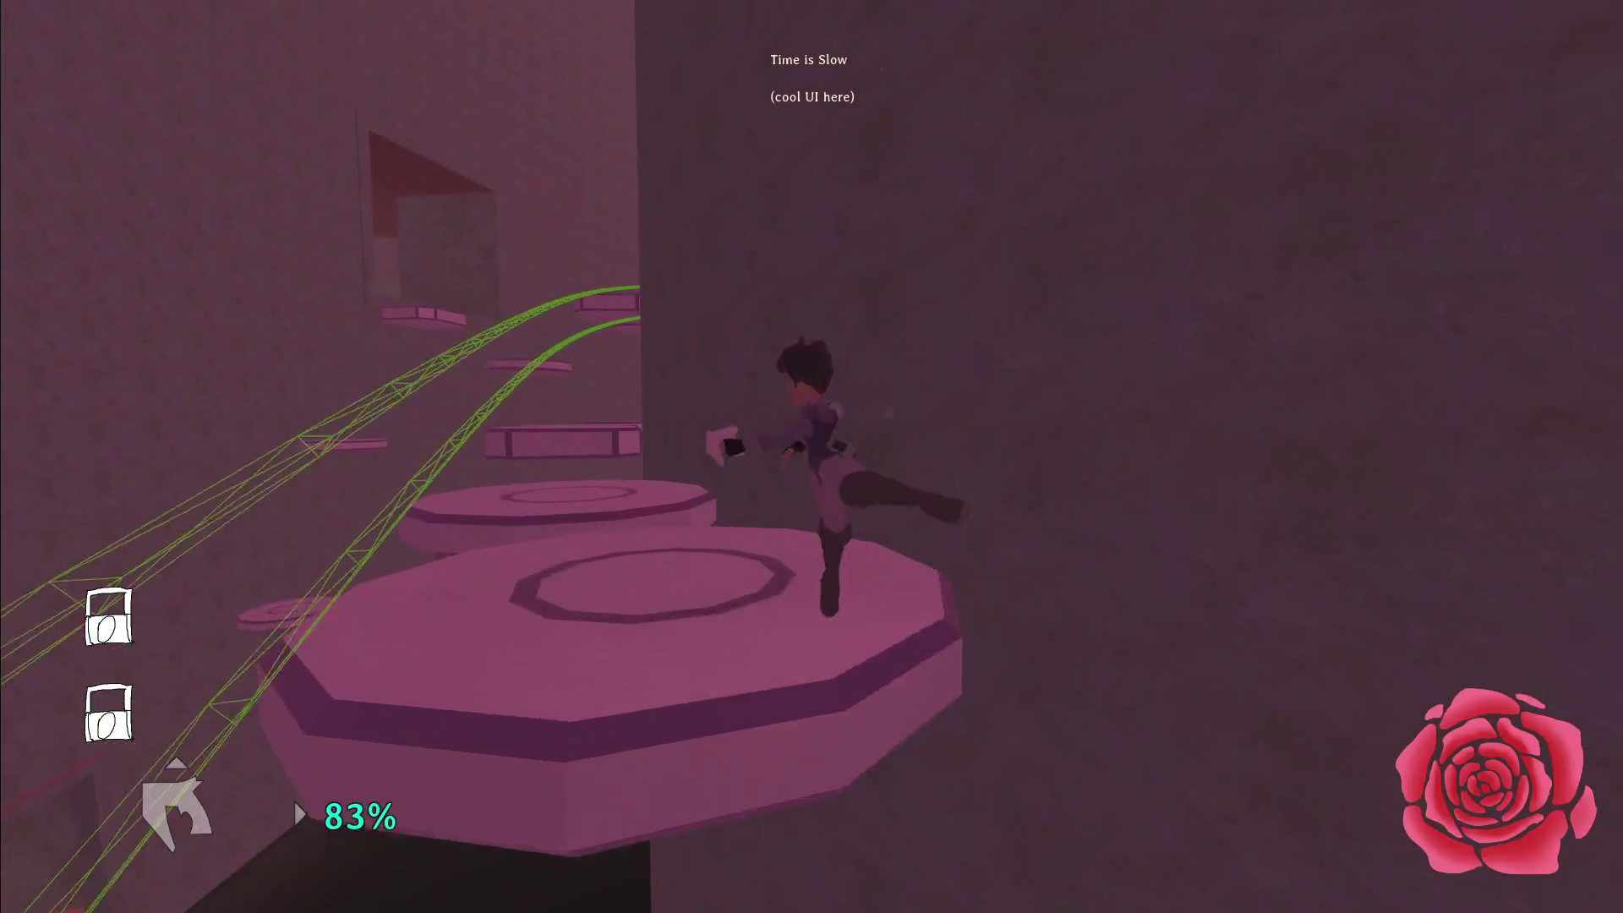
key("space")
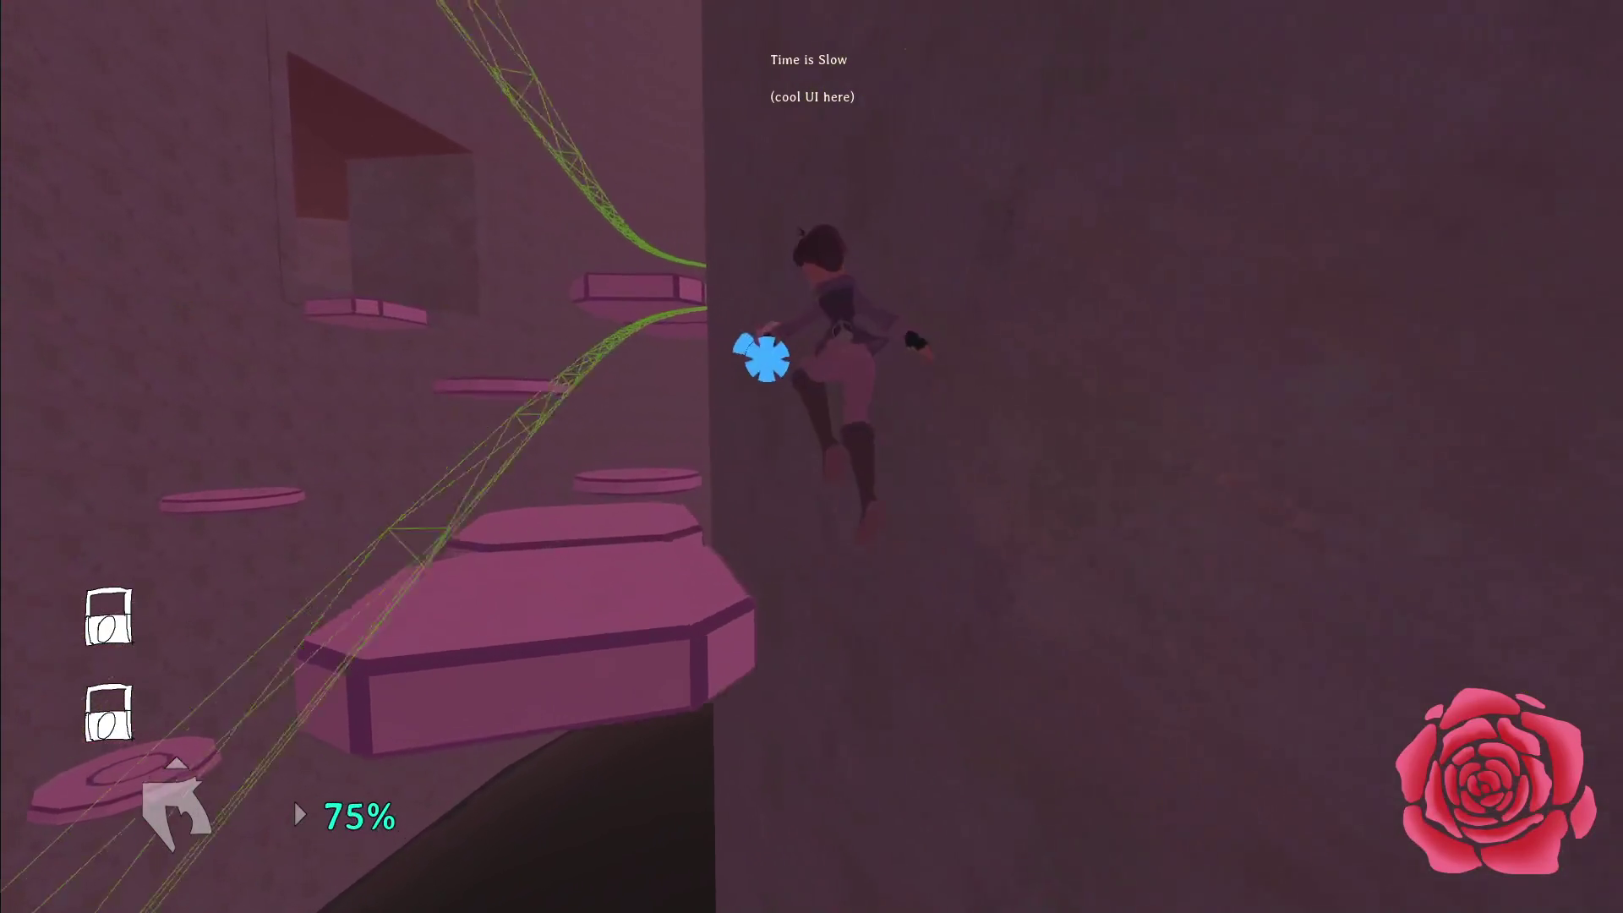
key("w")
key("space")
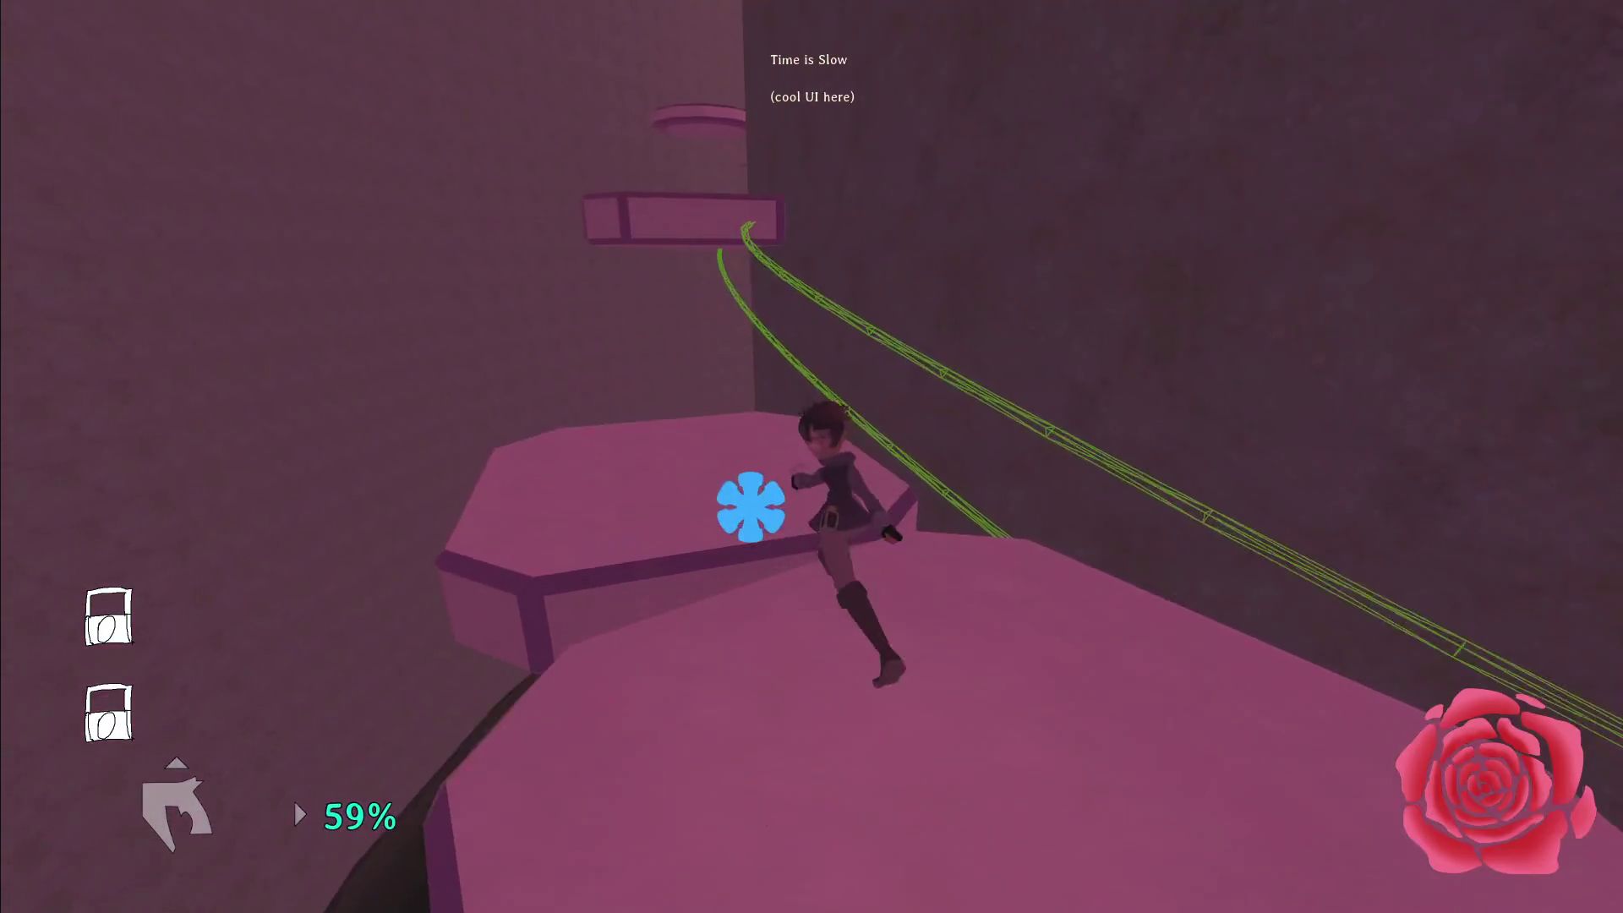
key("space")
key("w")
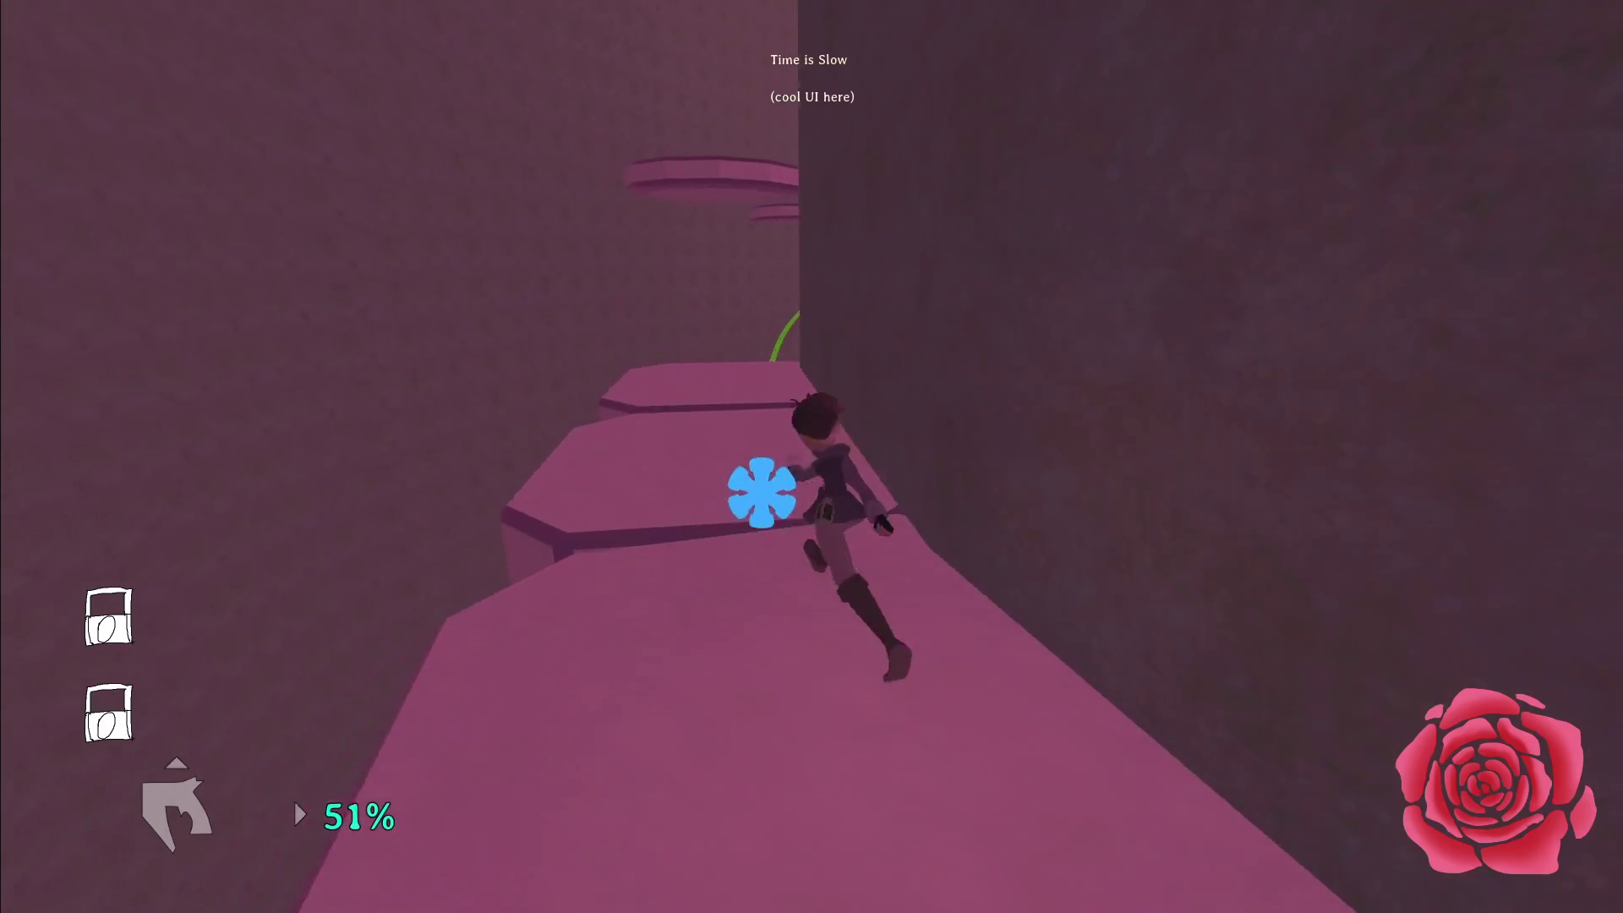
key("space")
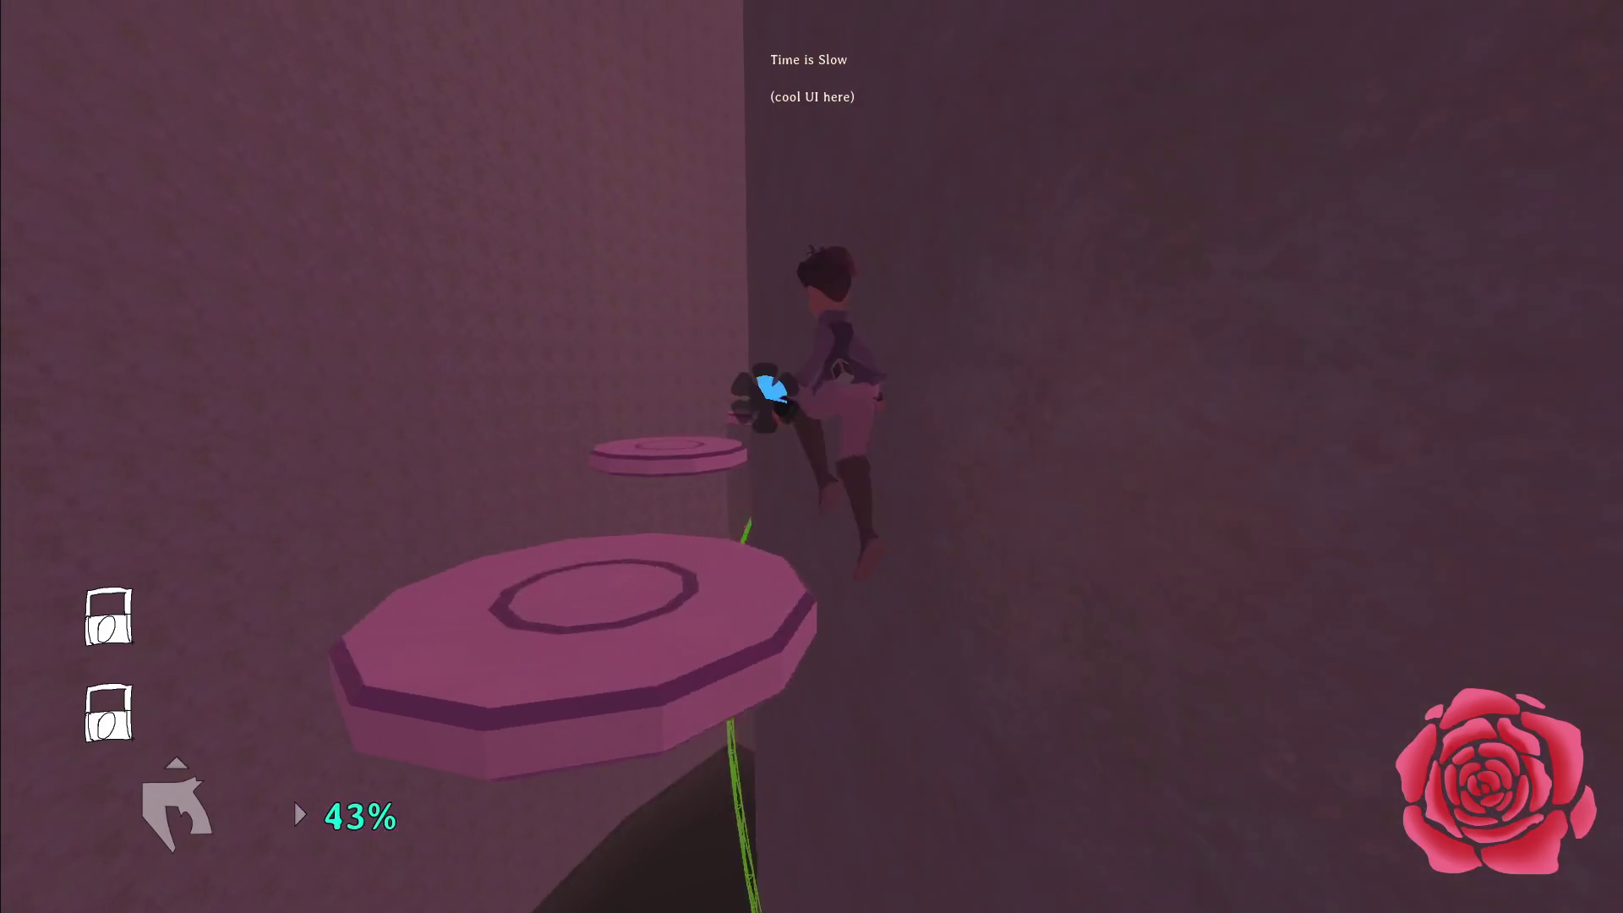
key("space")
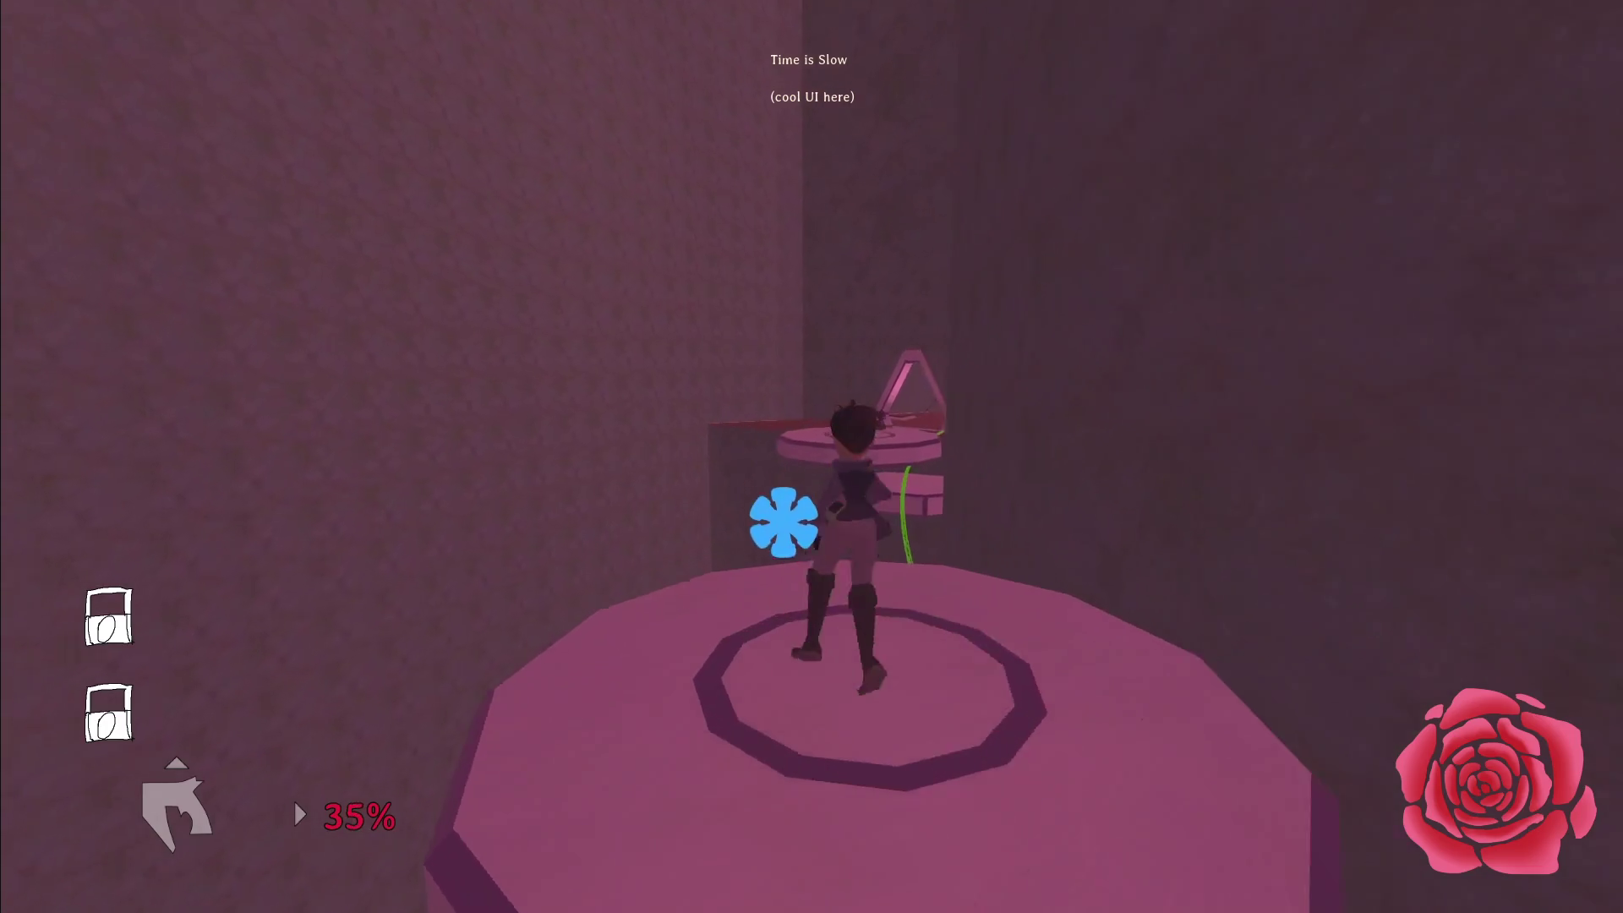
key("space")
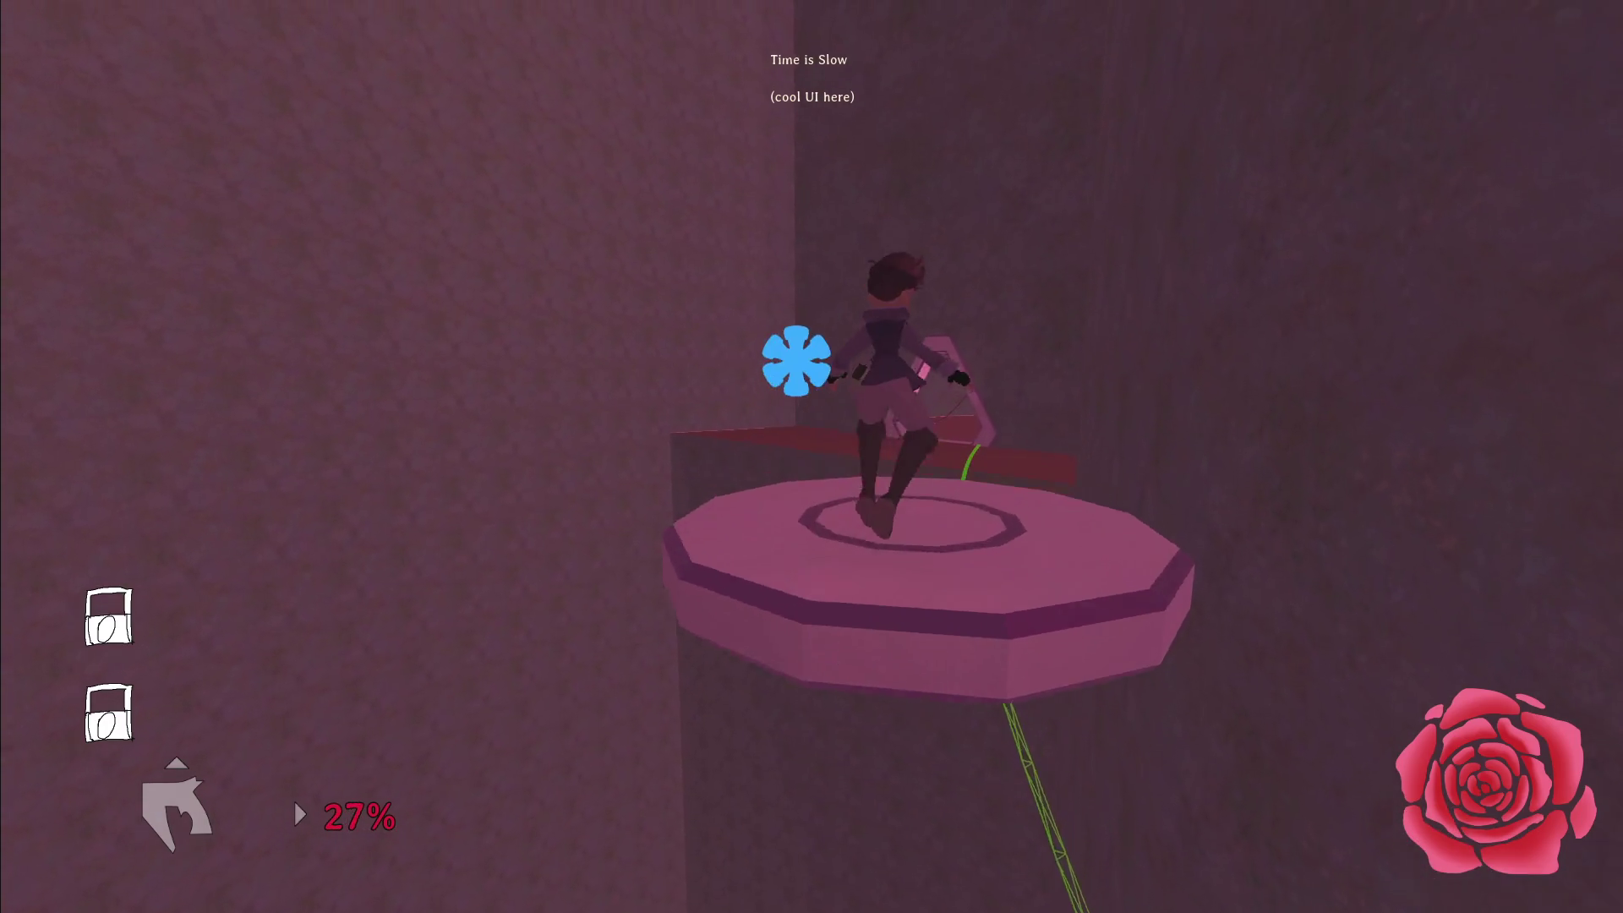
key("w")
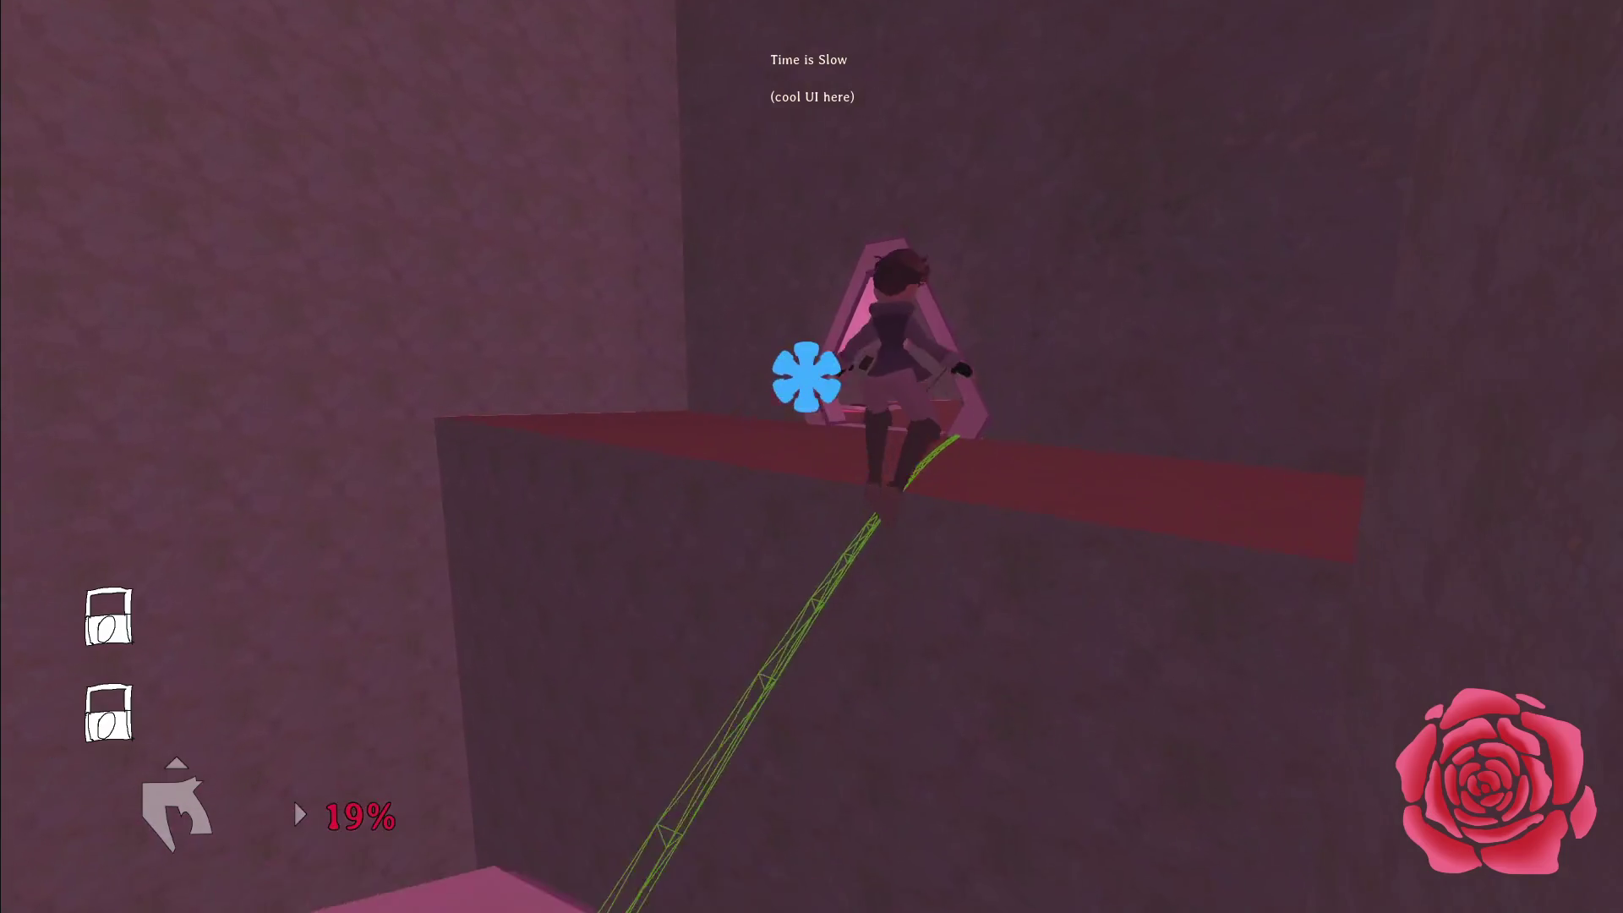
key("w")
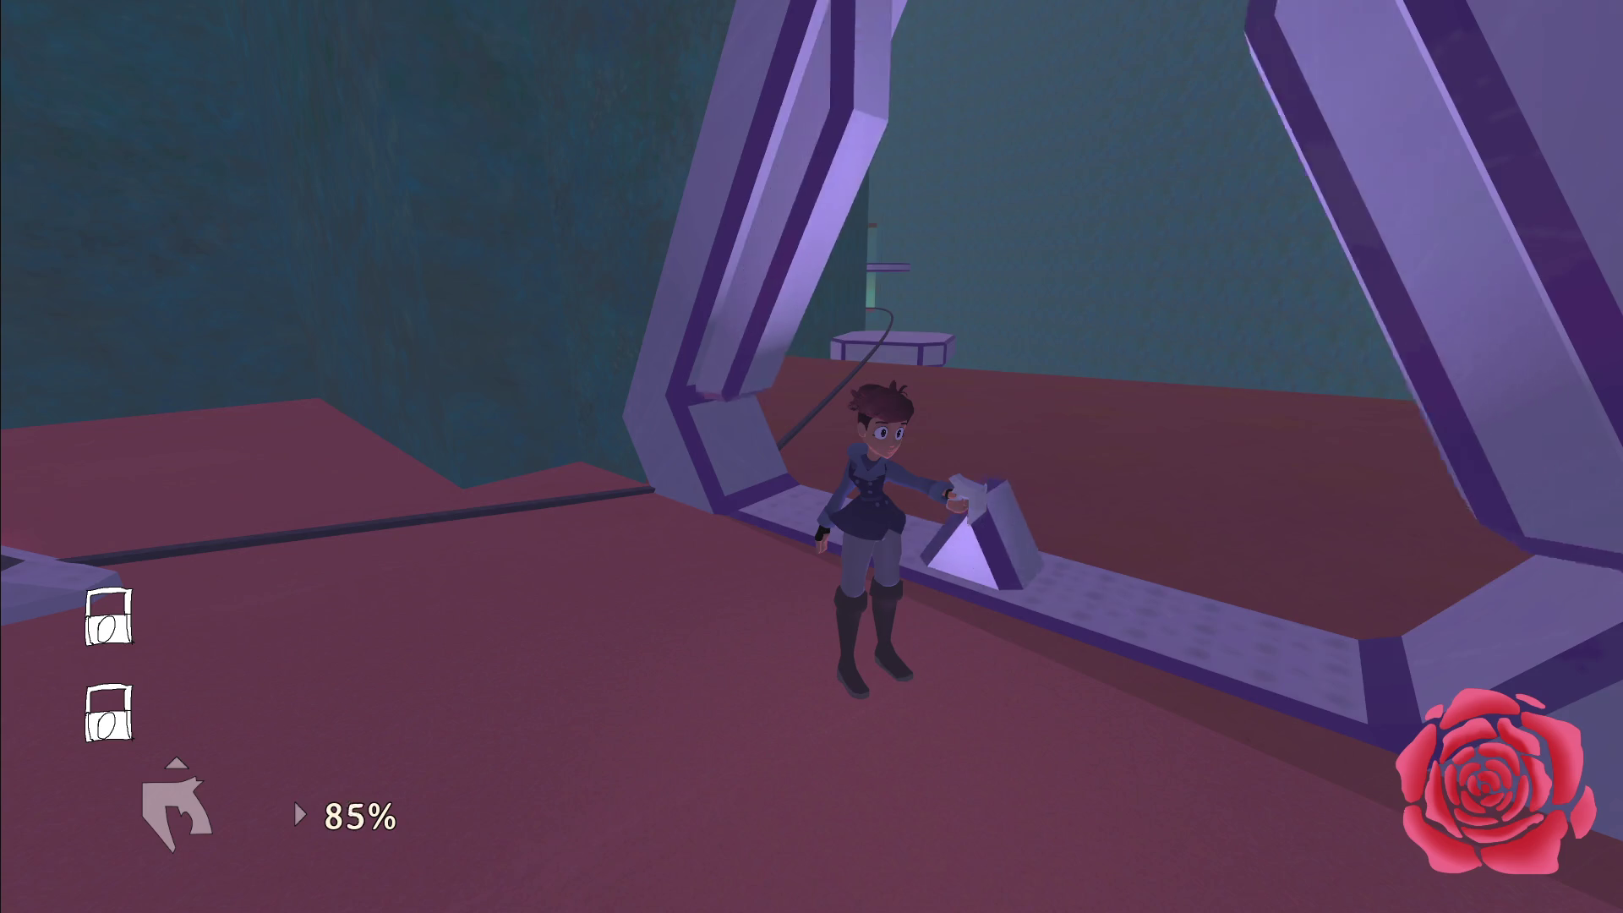
Continue through the teal room and platforms into the maze room, then pause and quit the game.
key("w")
key("w")
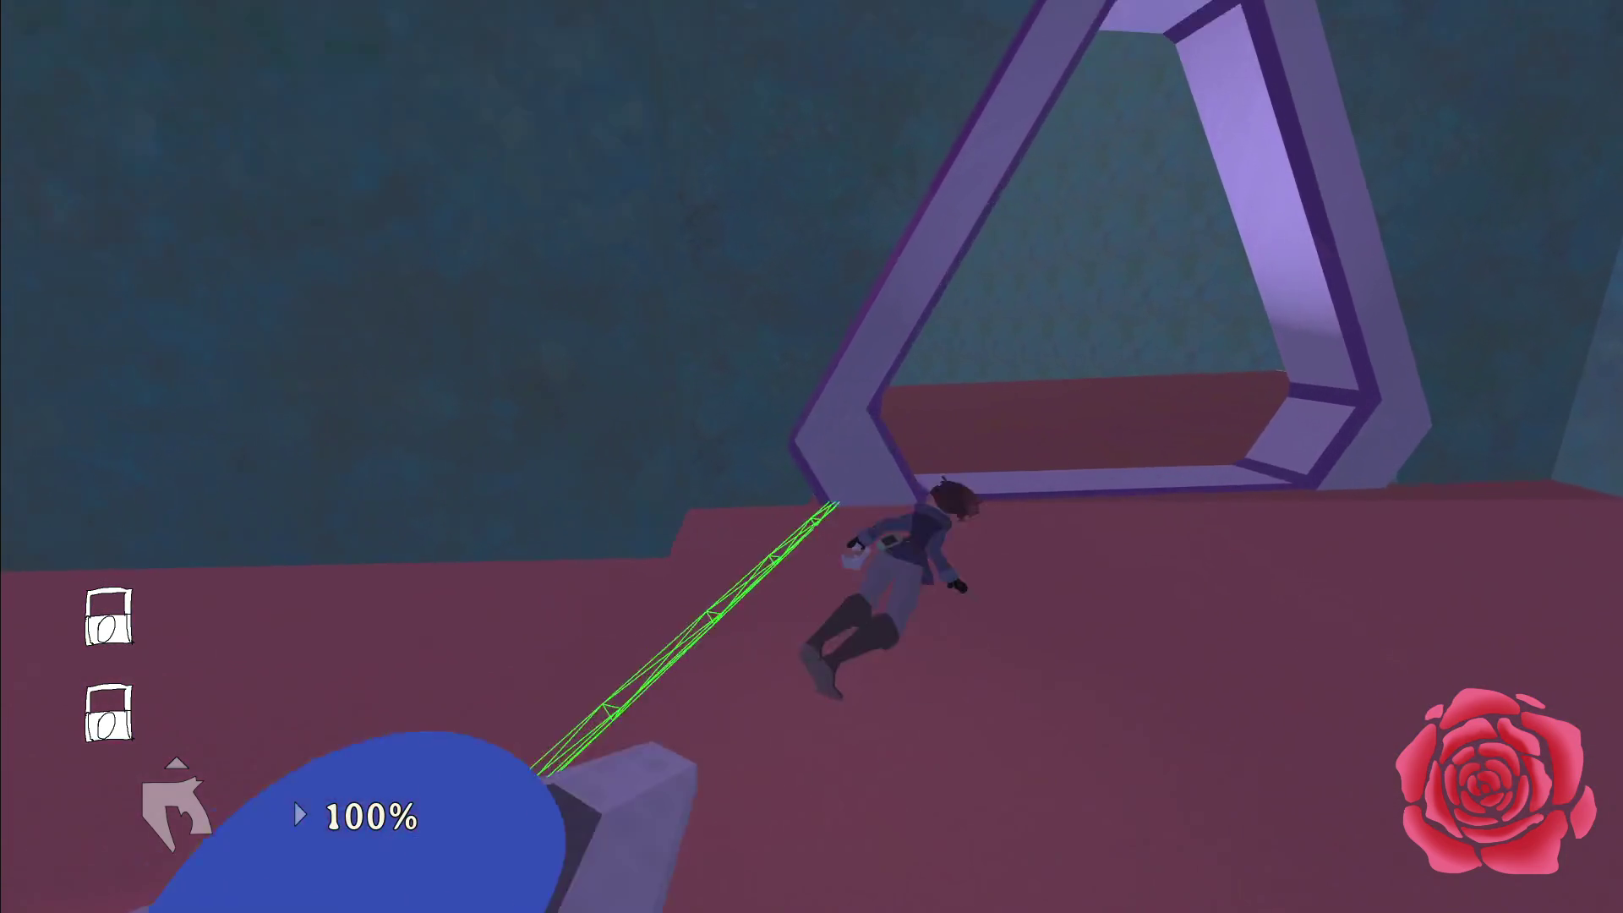
key("w")
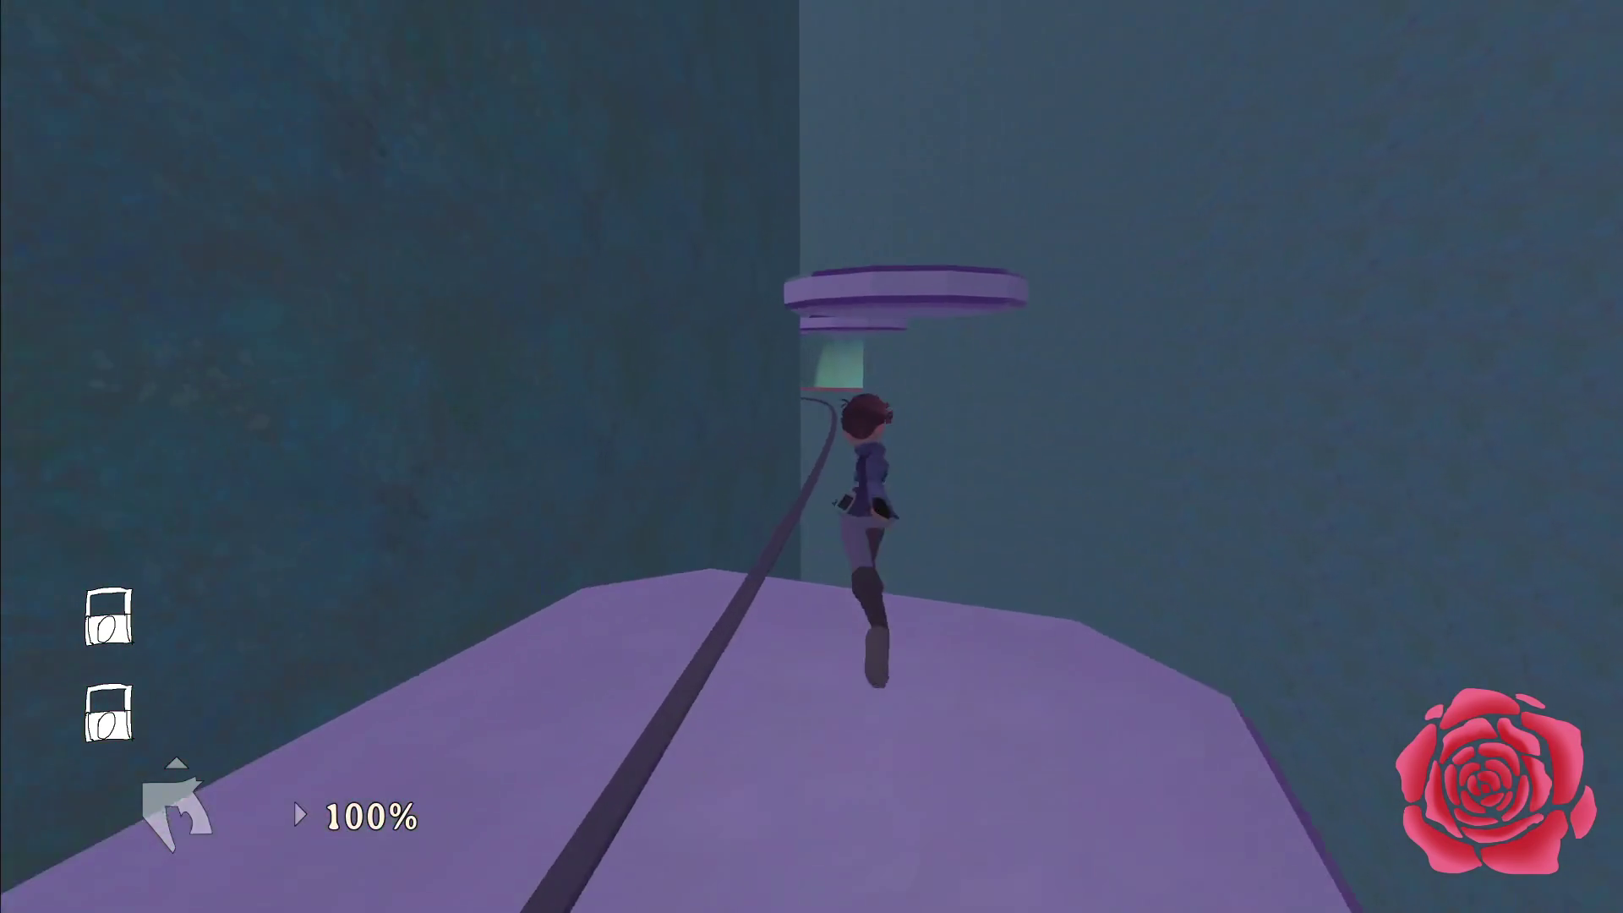
key("w")
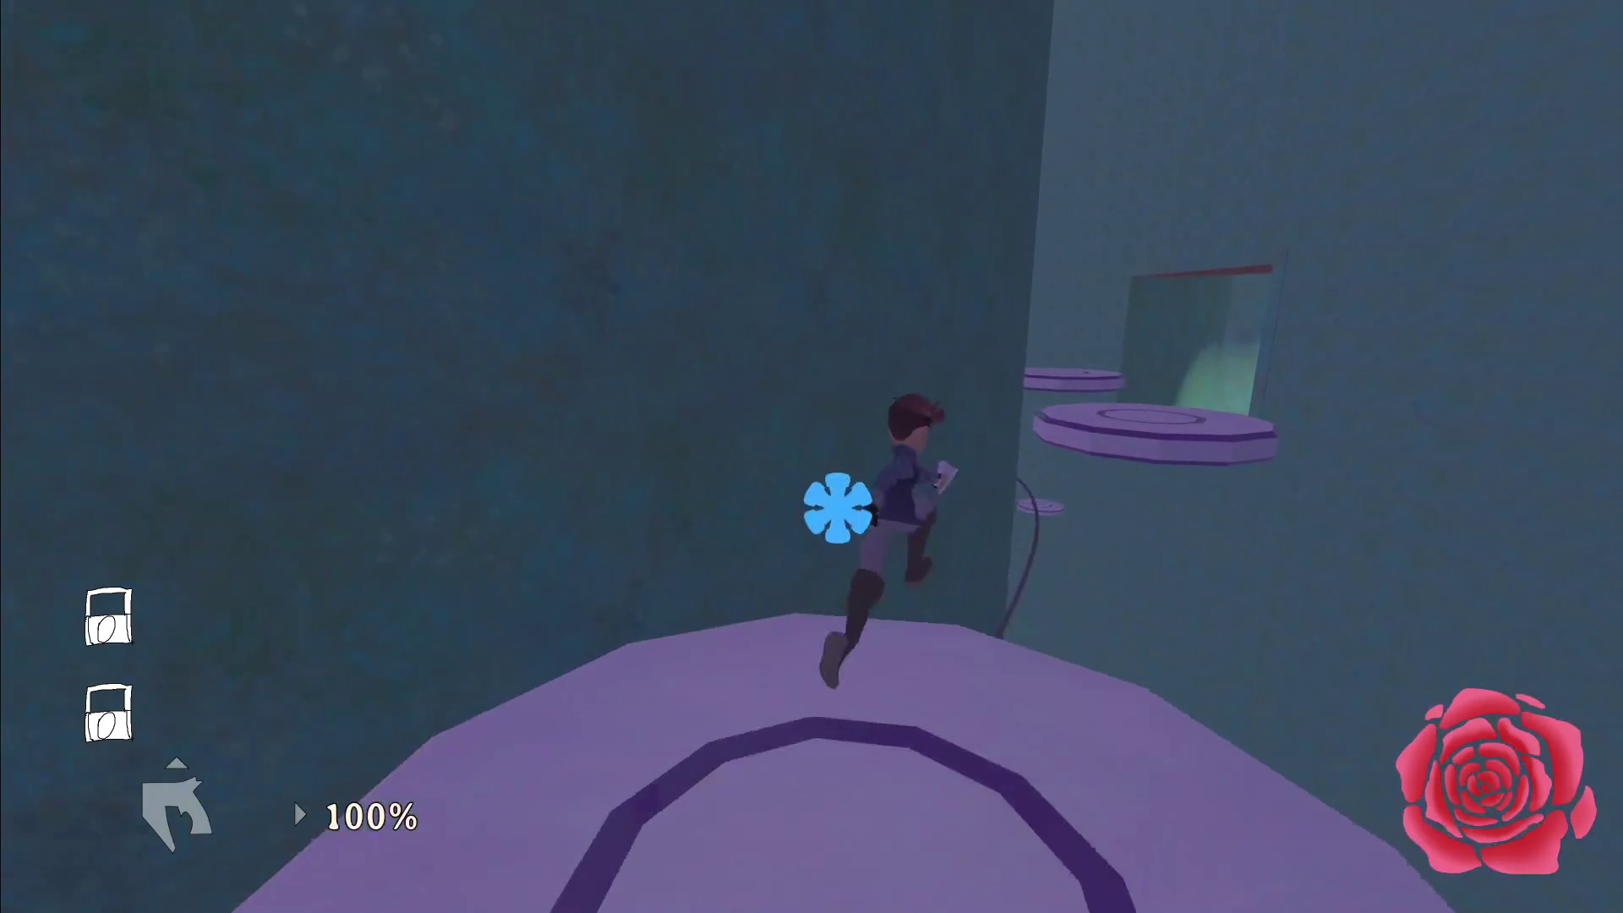
key("w")
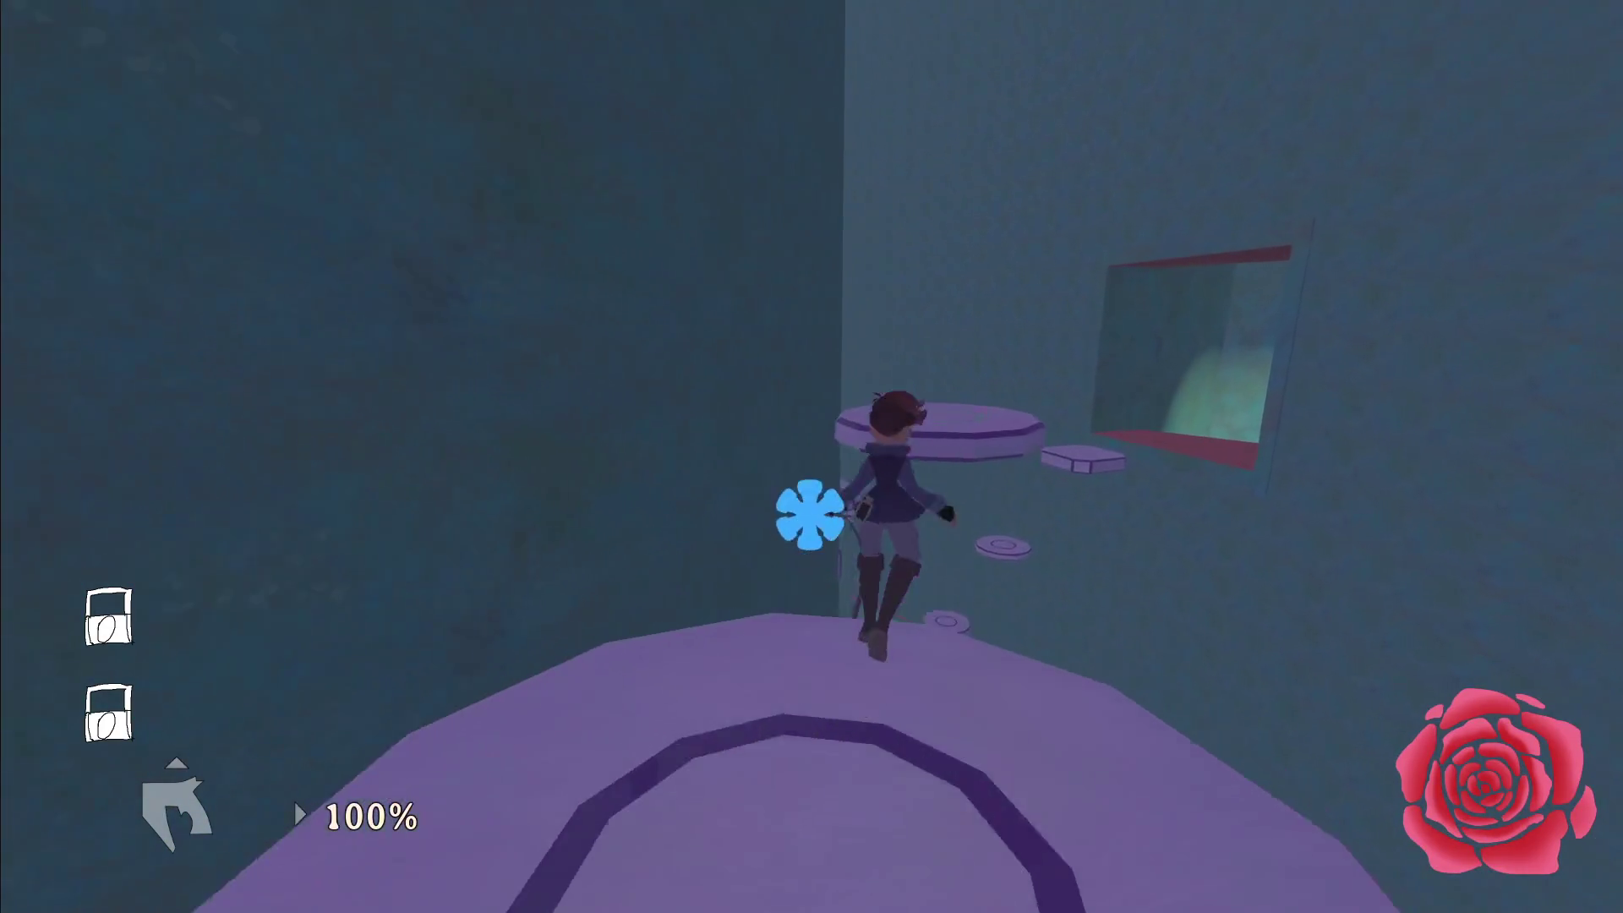
key("w")
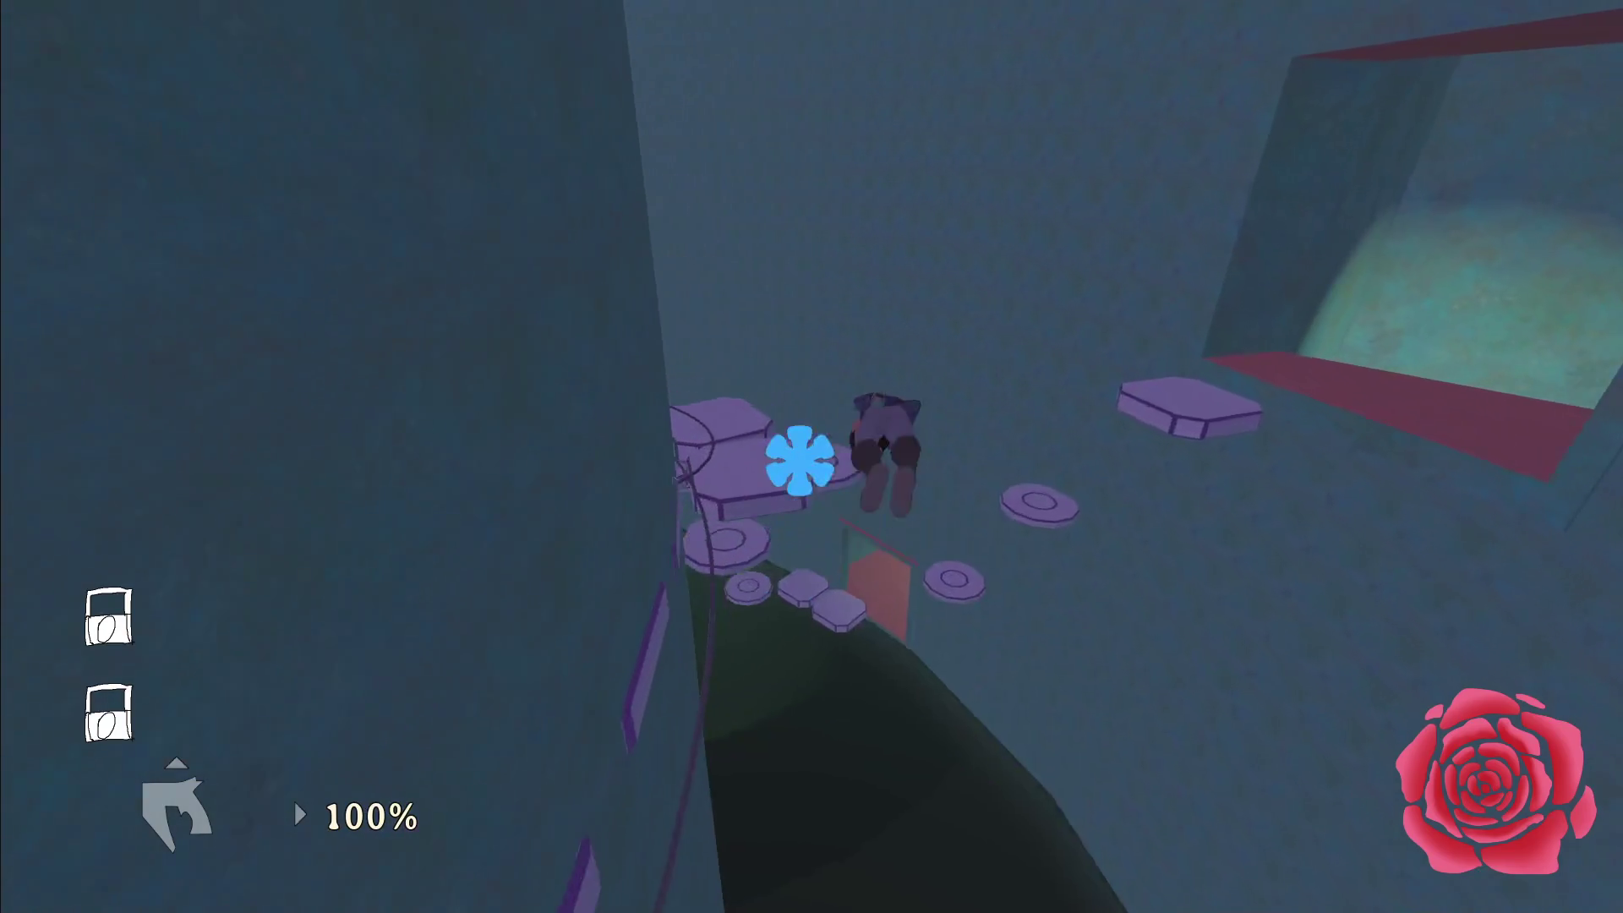
key("w")
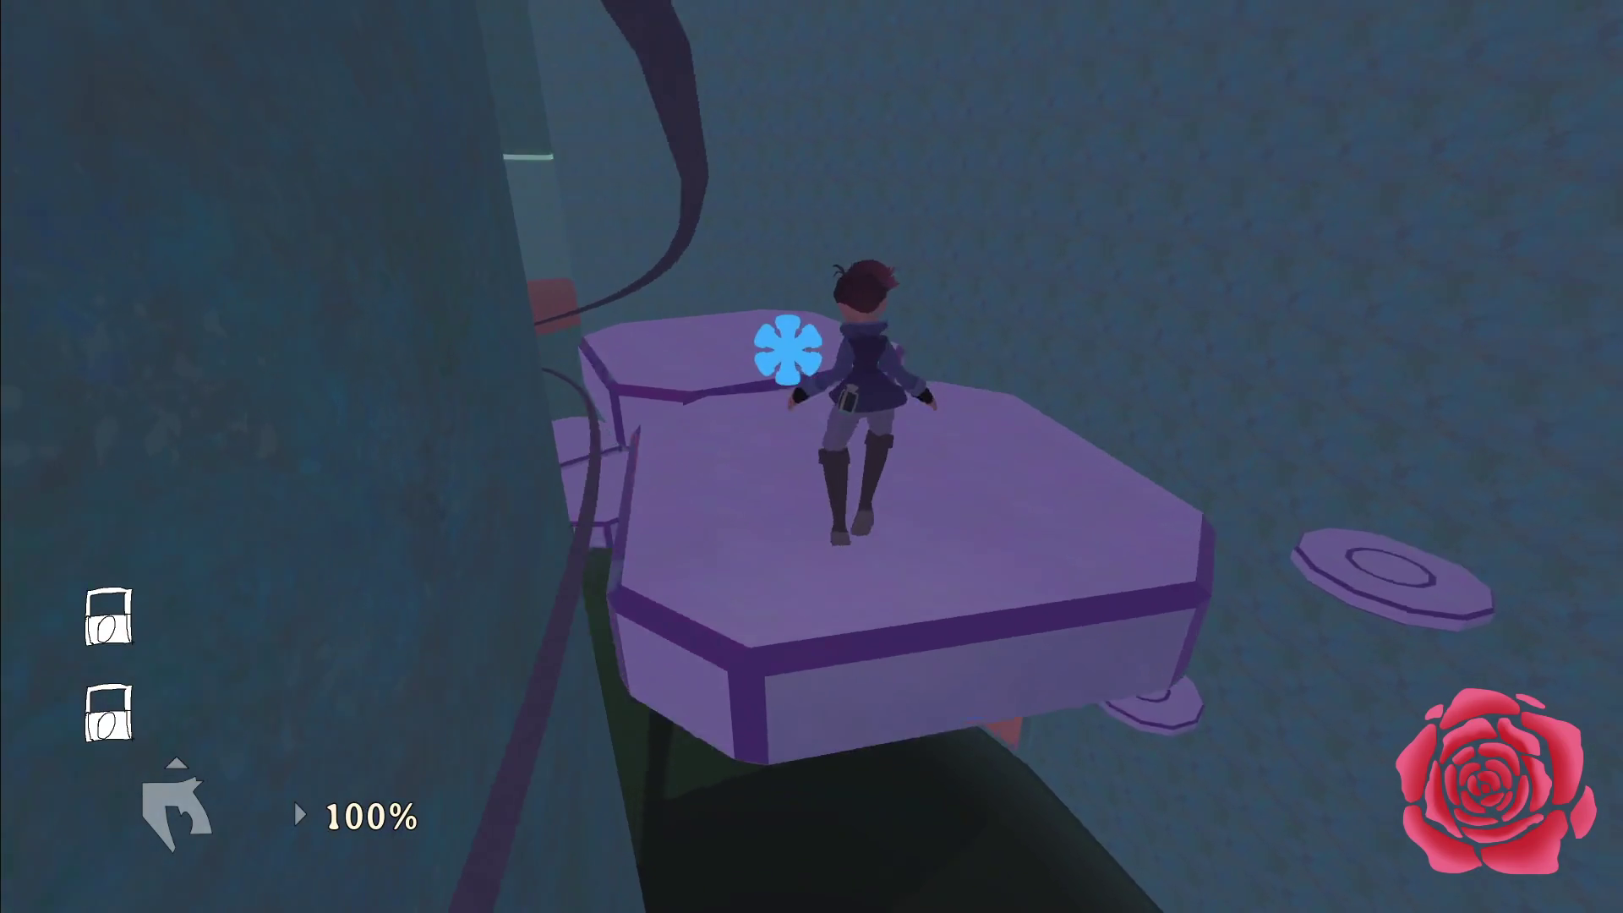
key("w")
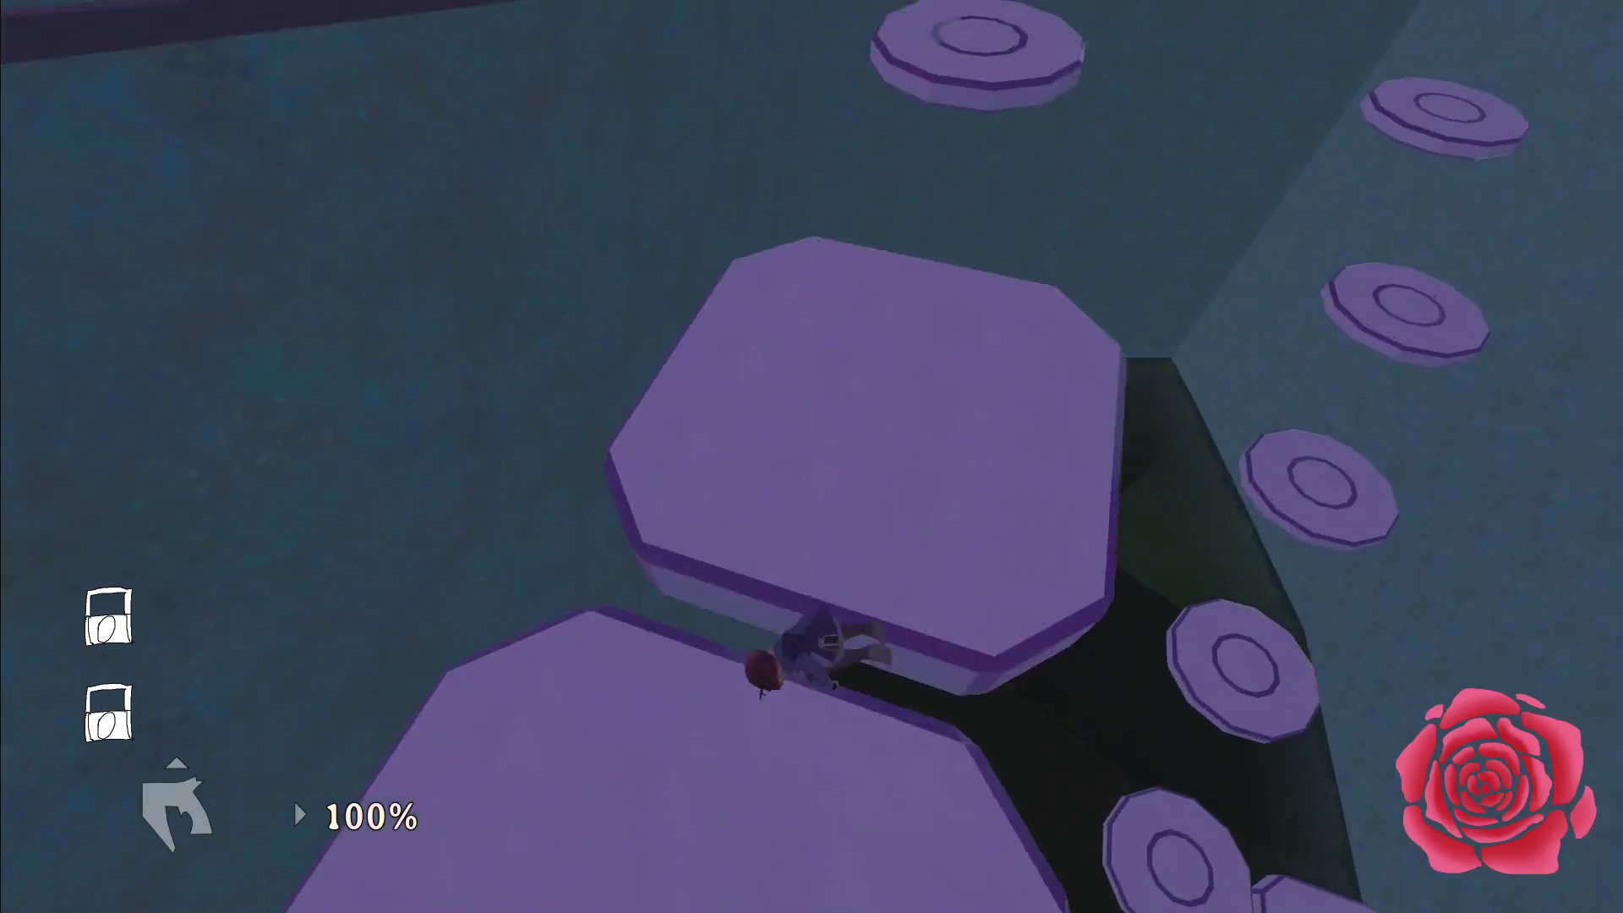
key("w")
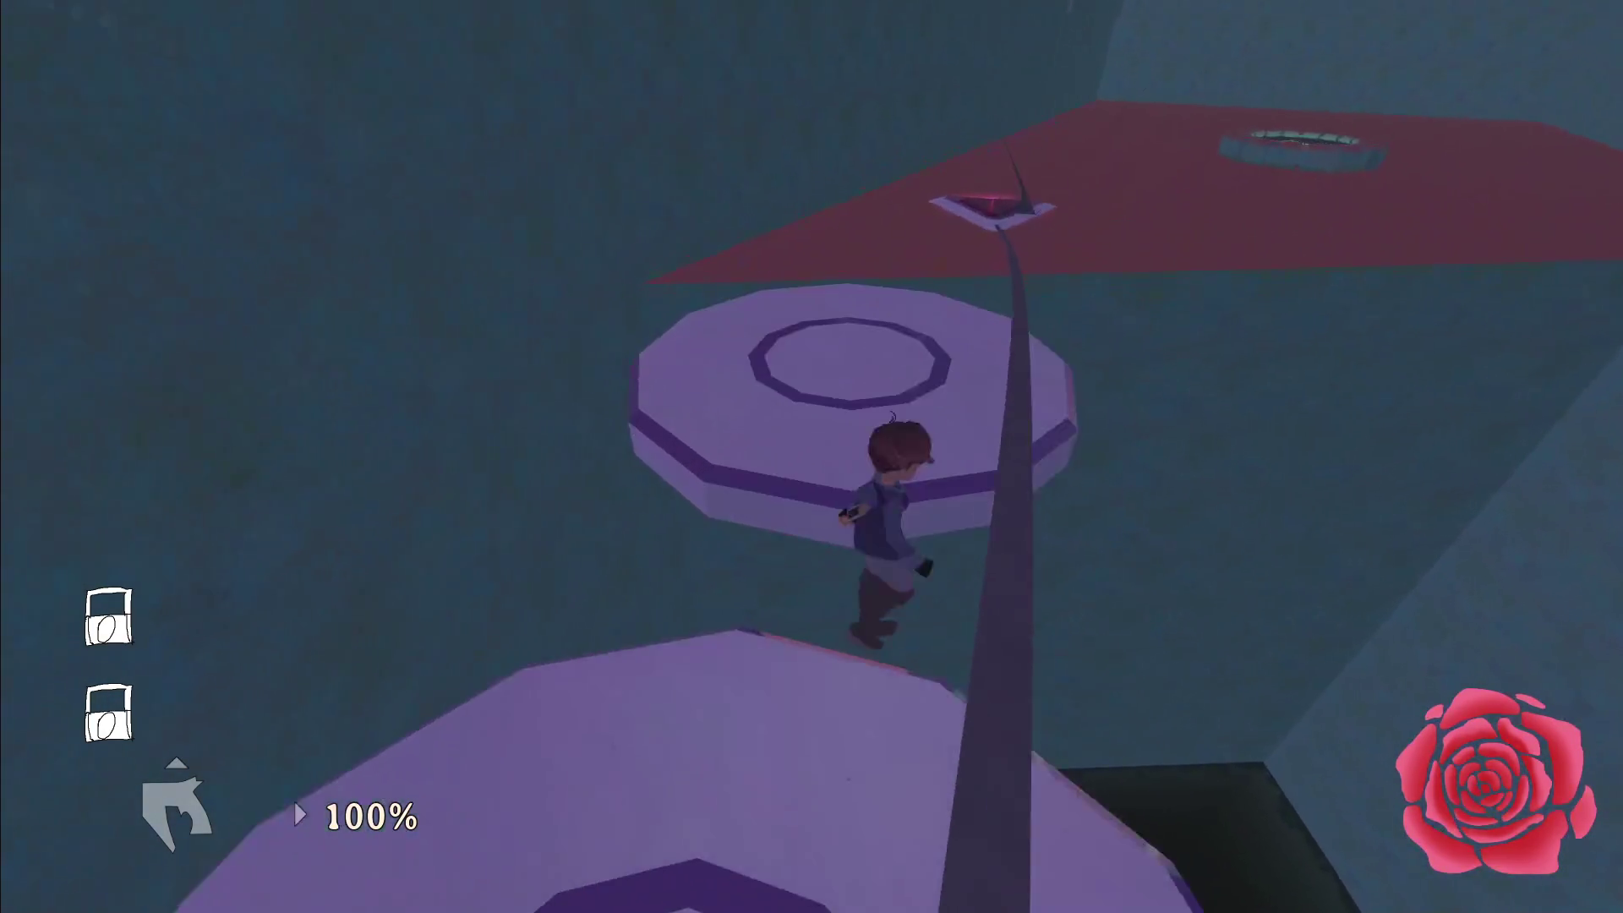
key("w")
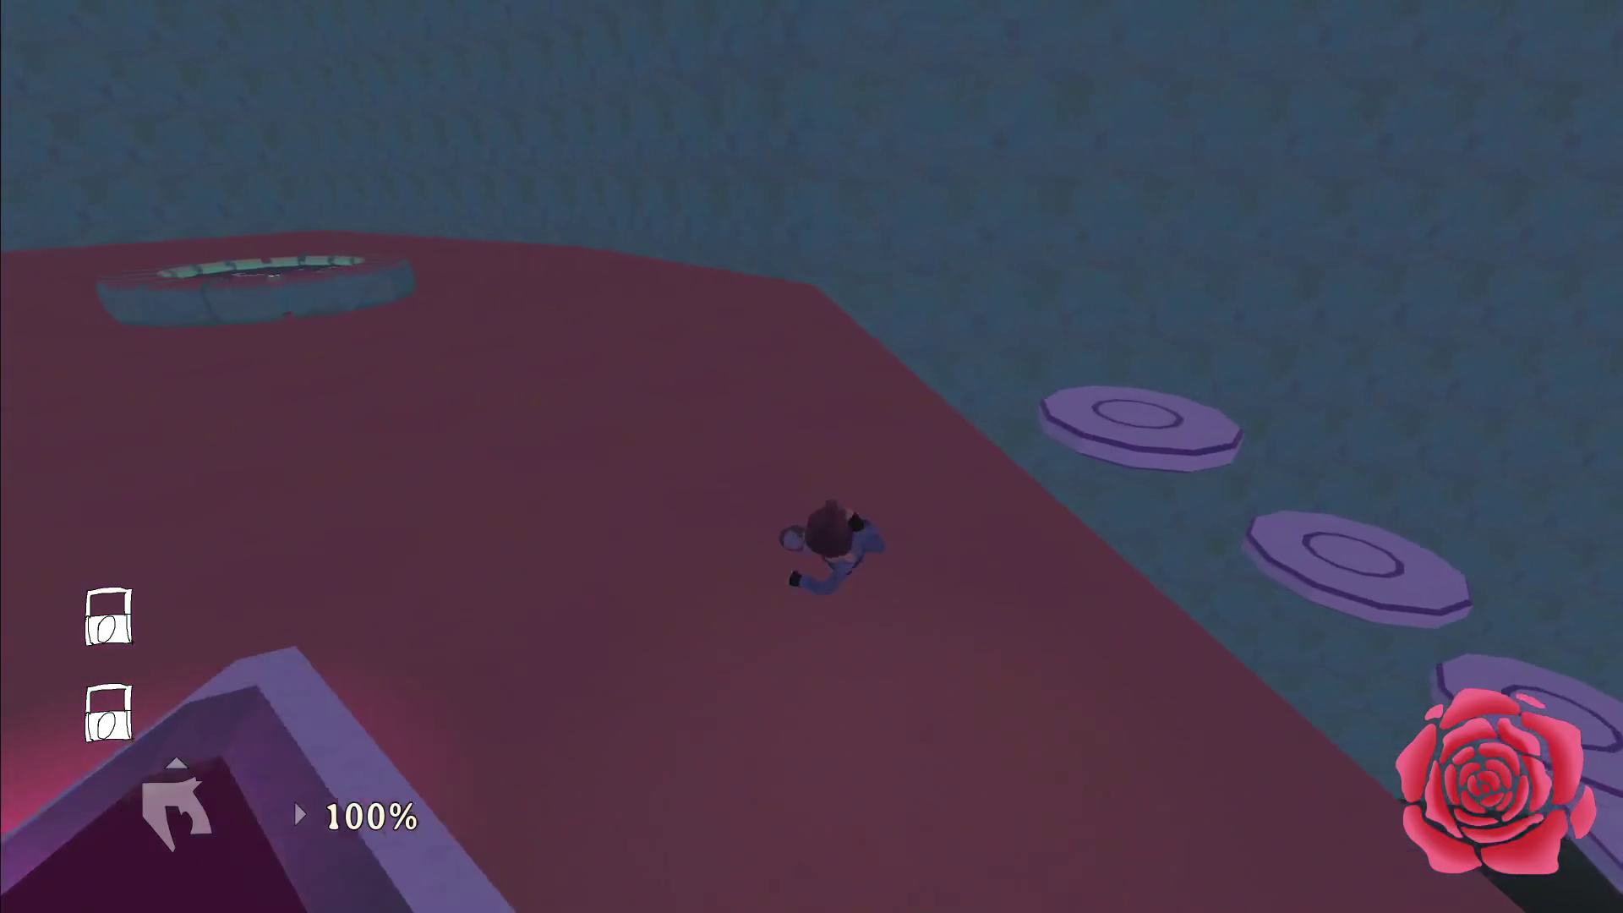
key("w")
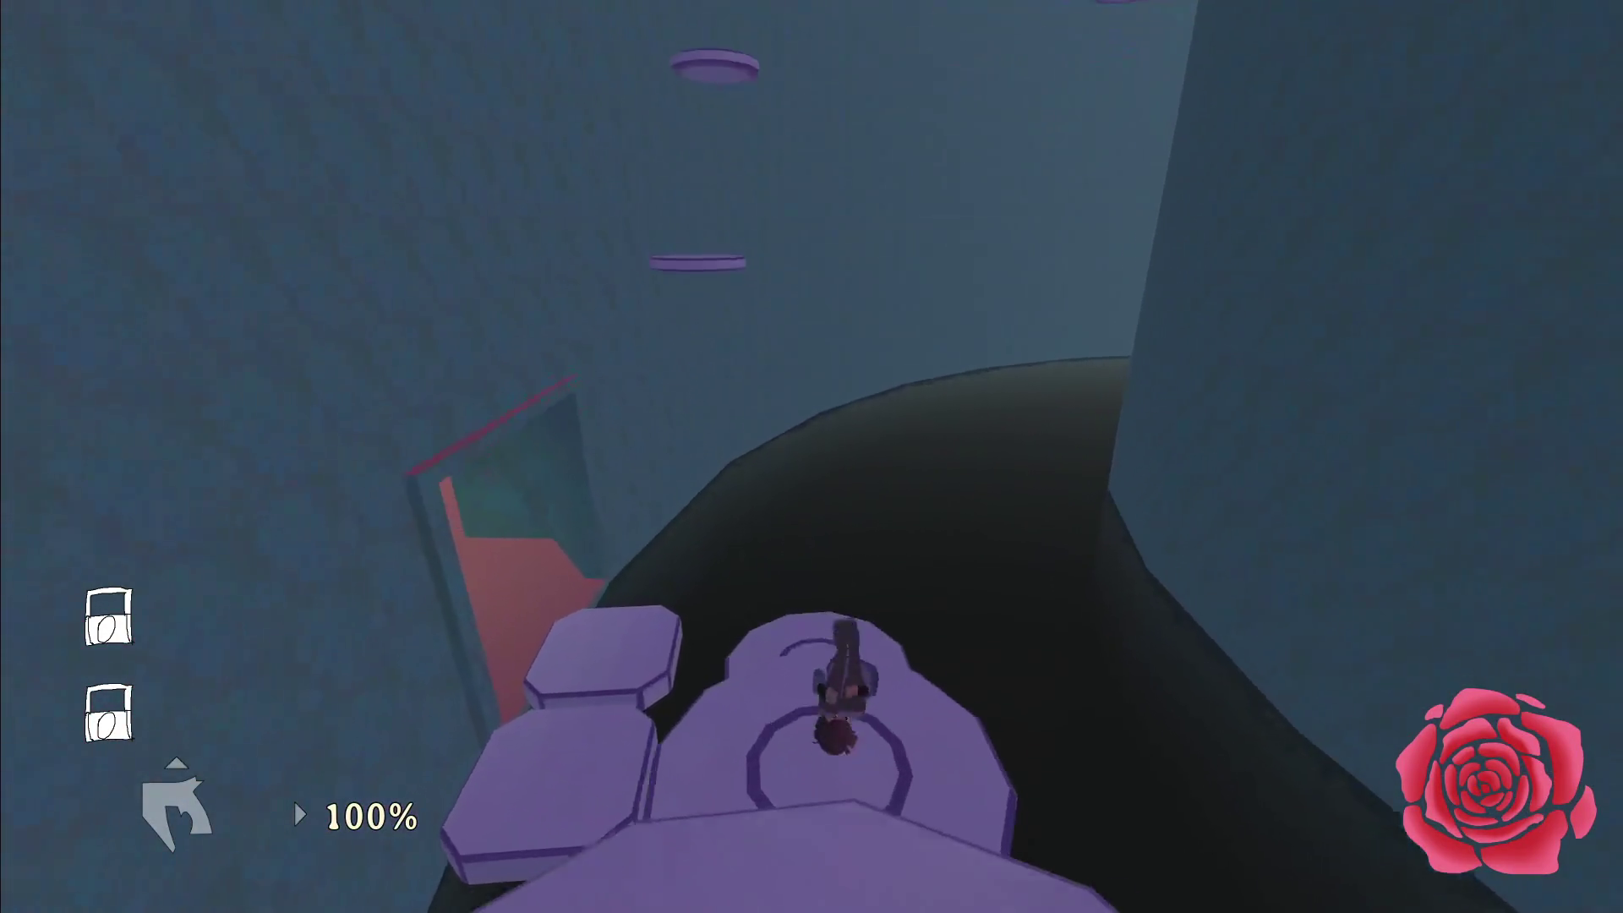
key("w")
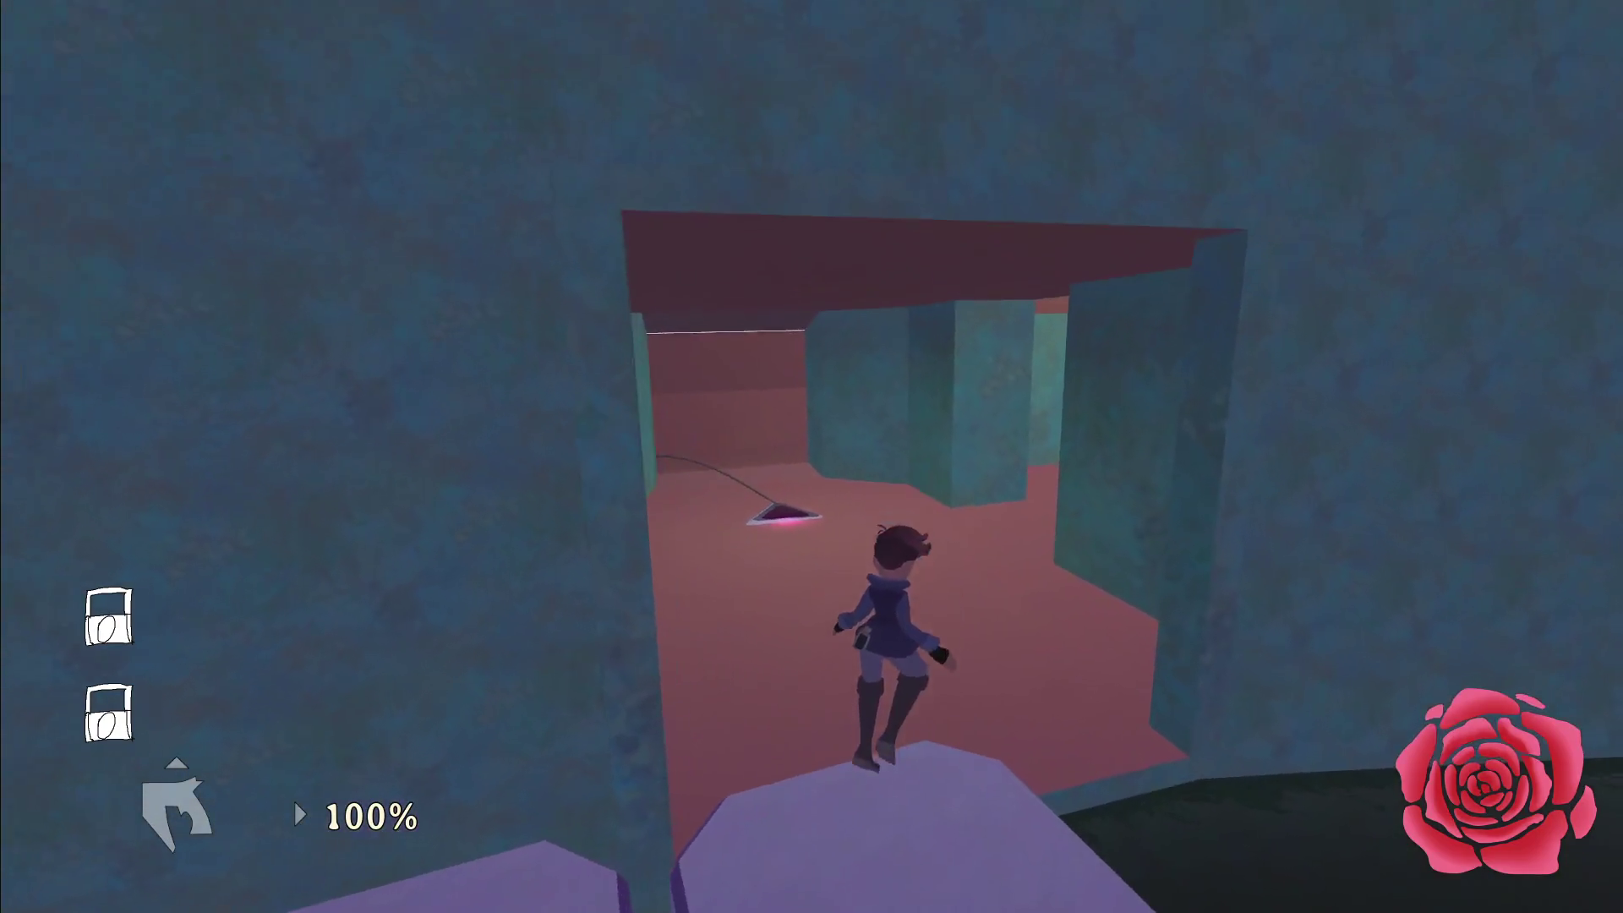
key("w")
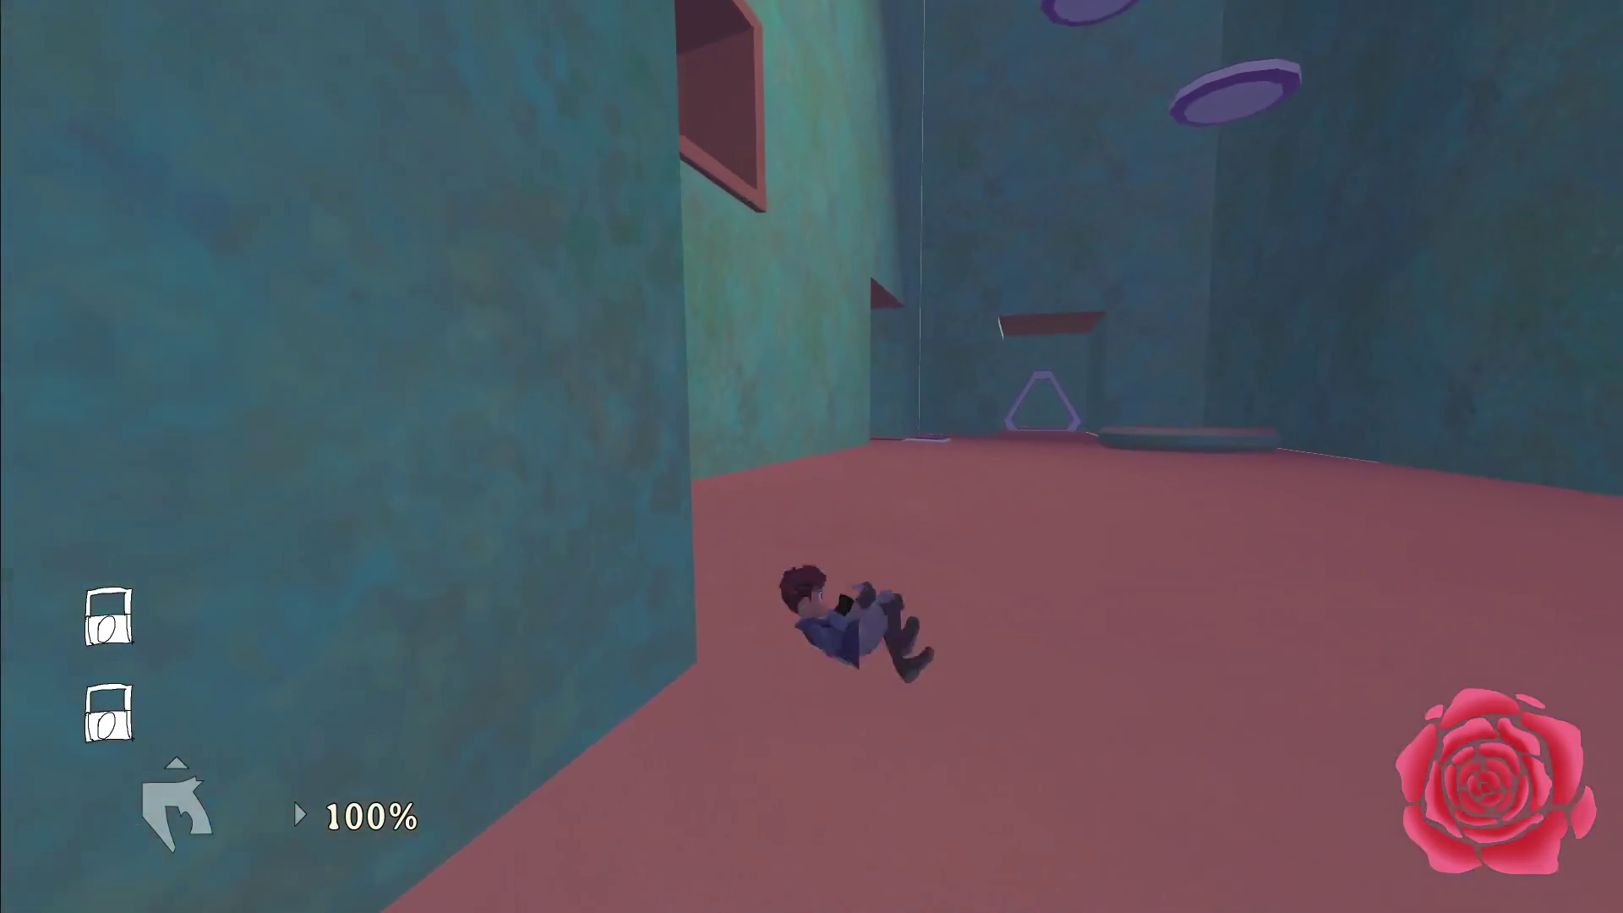
key("Escape")
key("F8")
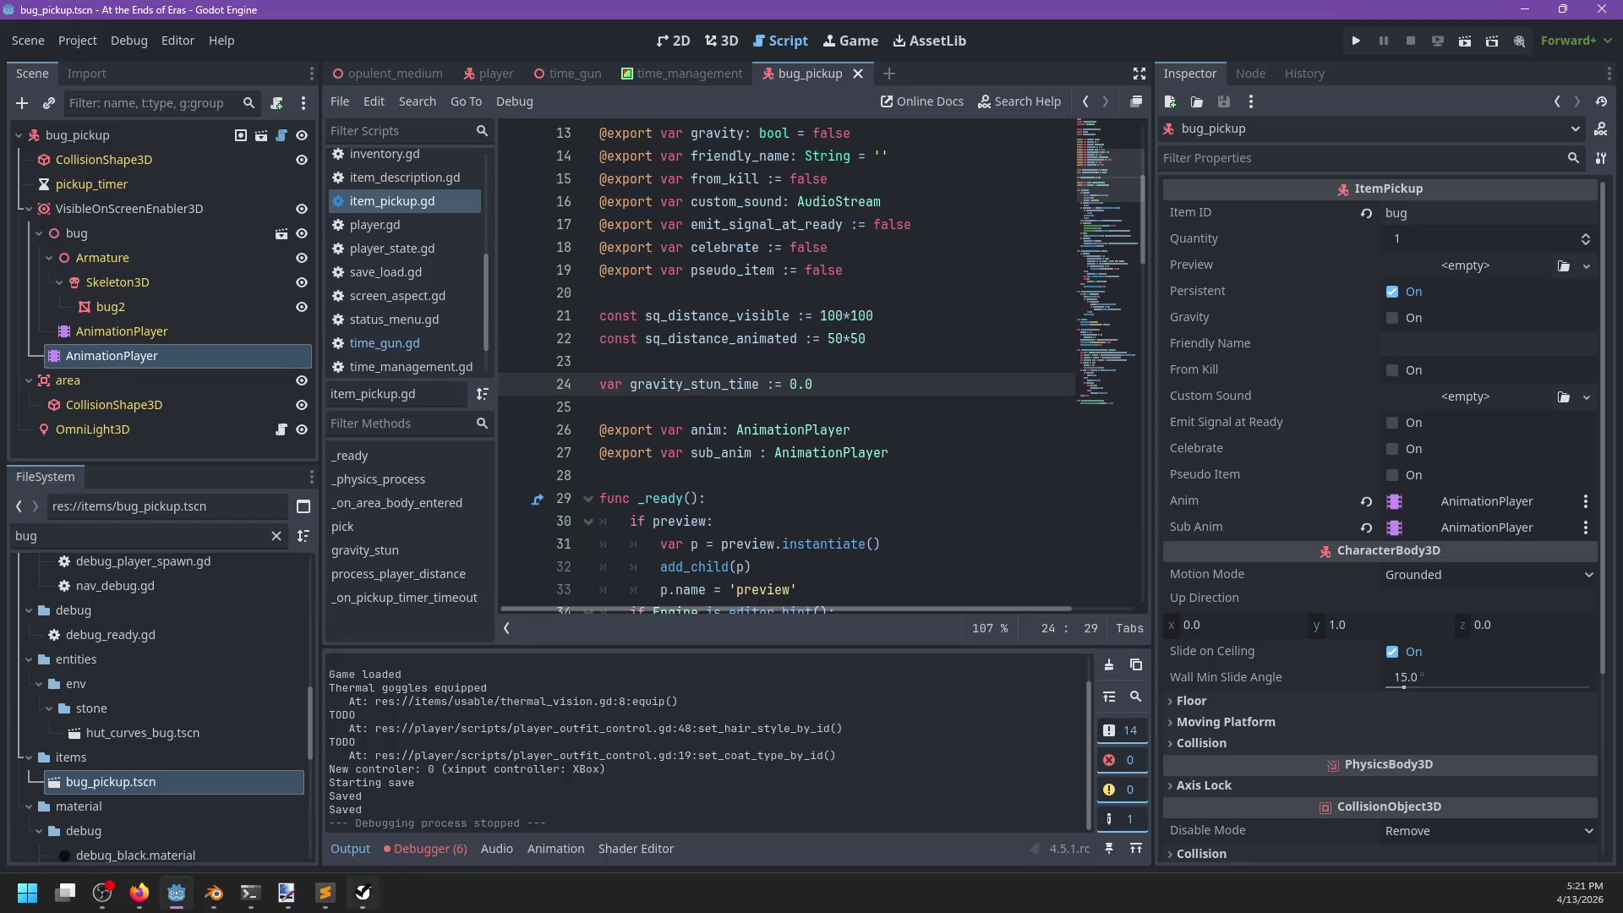
Close the open Blender window to get back to the PowerShell terminal.
left_click(250, 892)
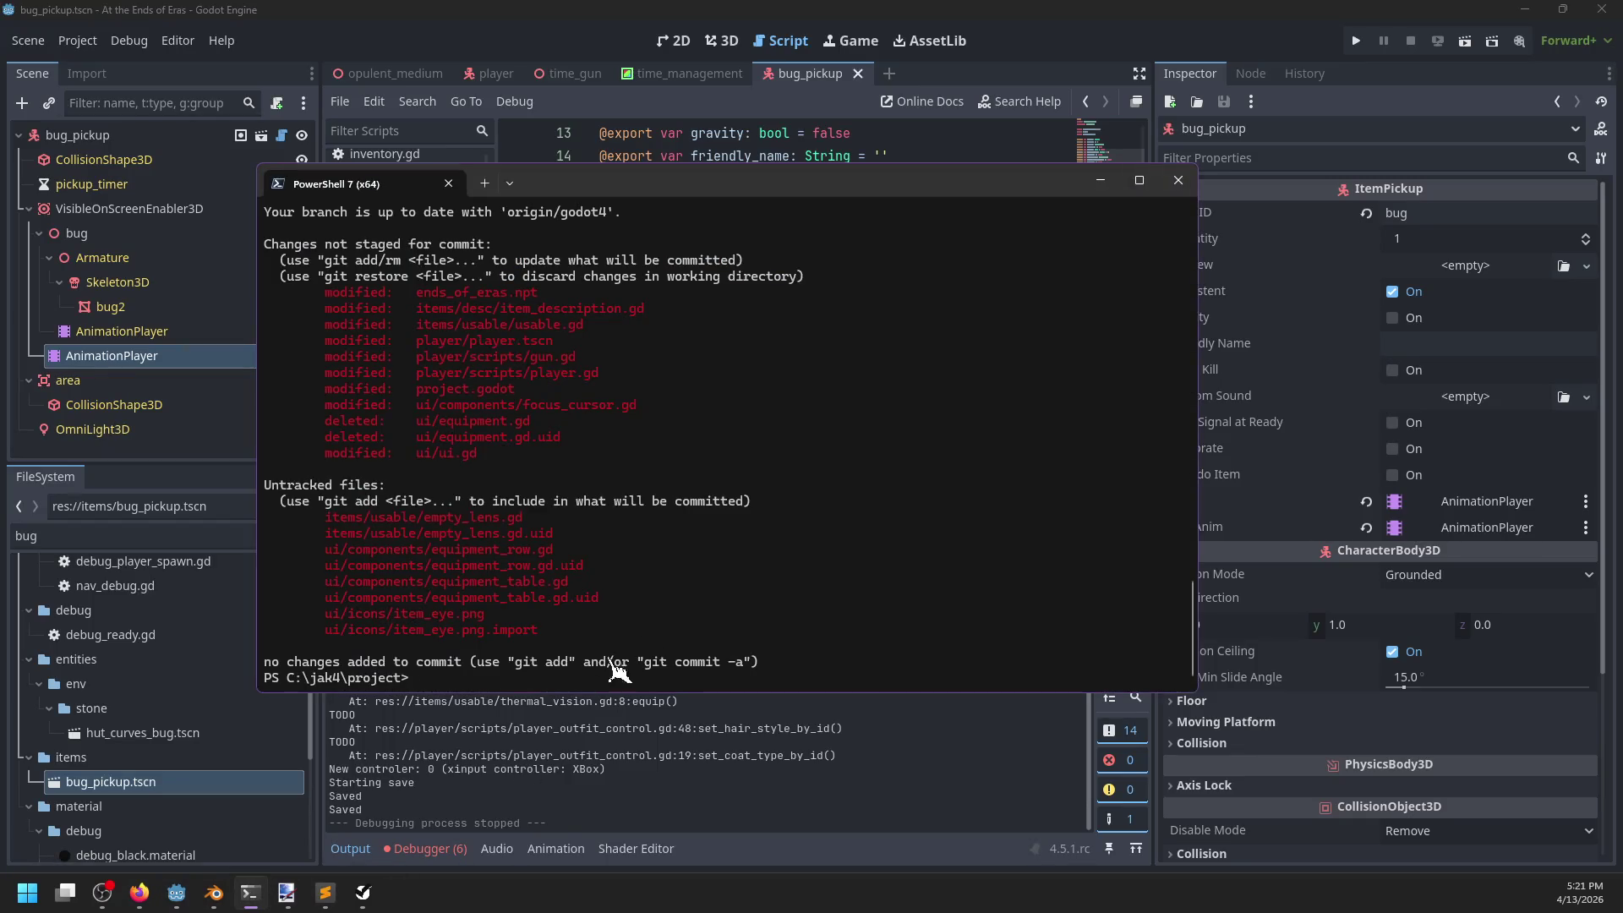
left_click(213, 892)
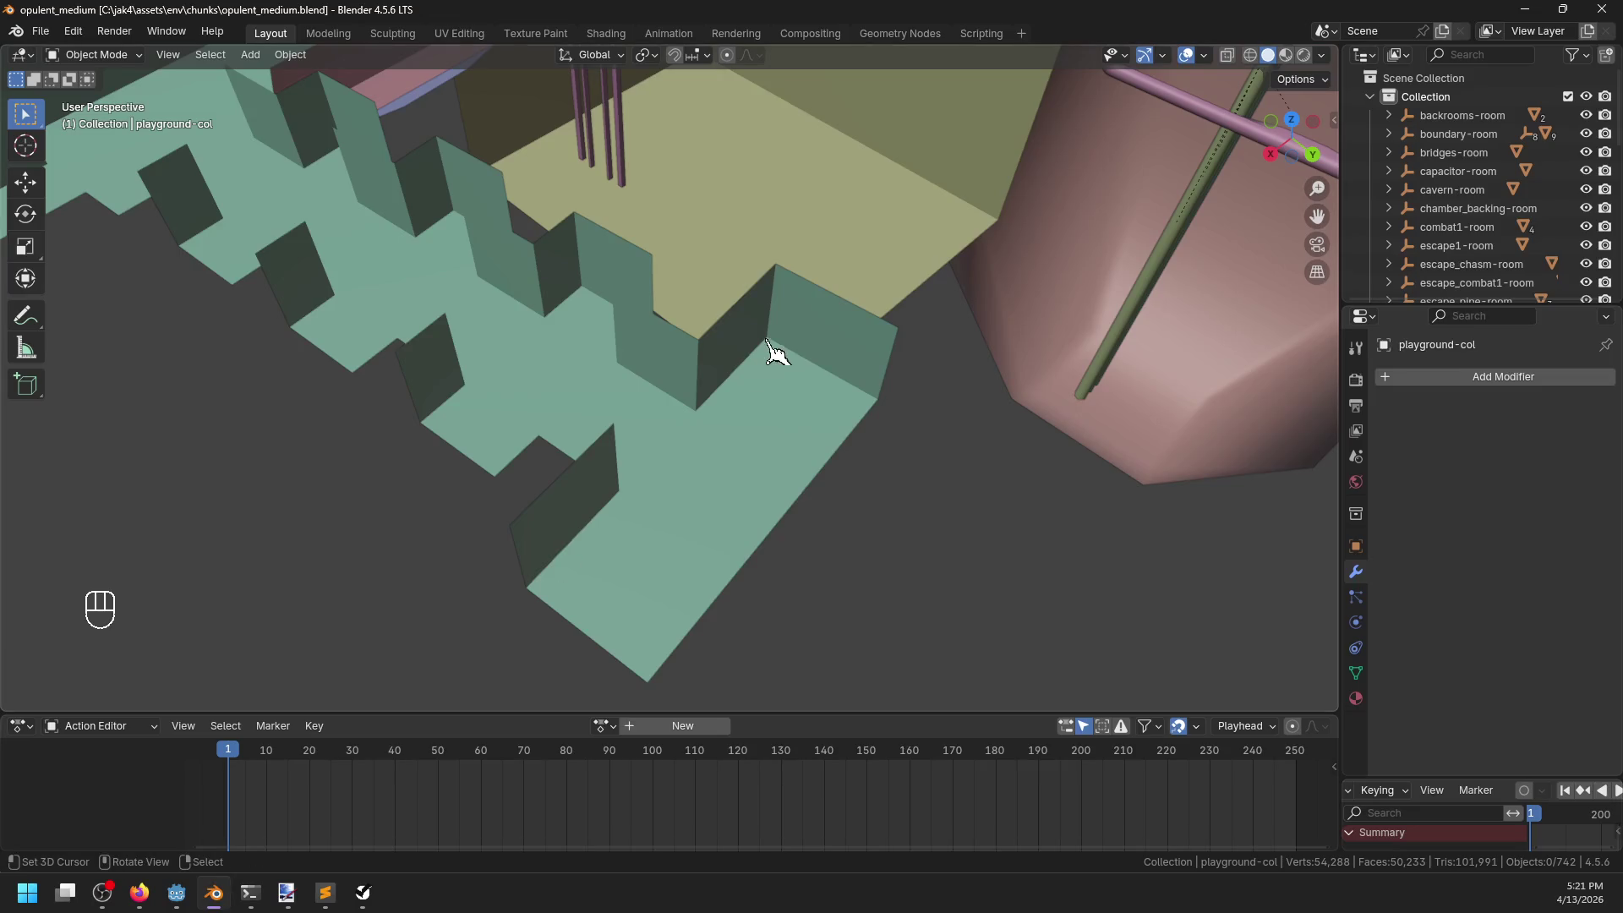
left_click(1600, 10)
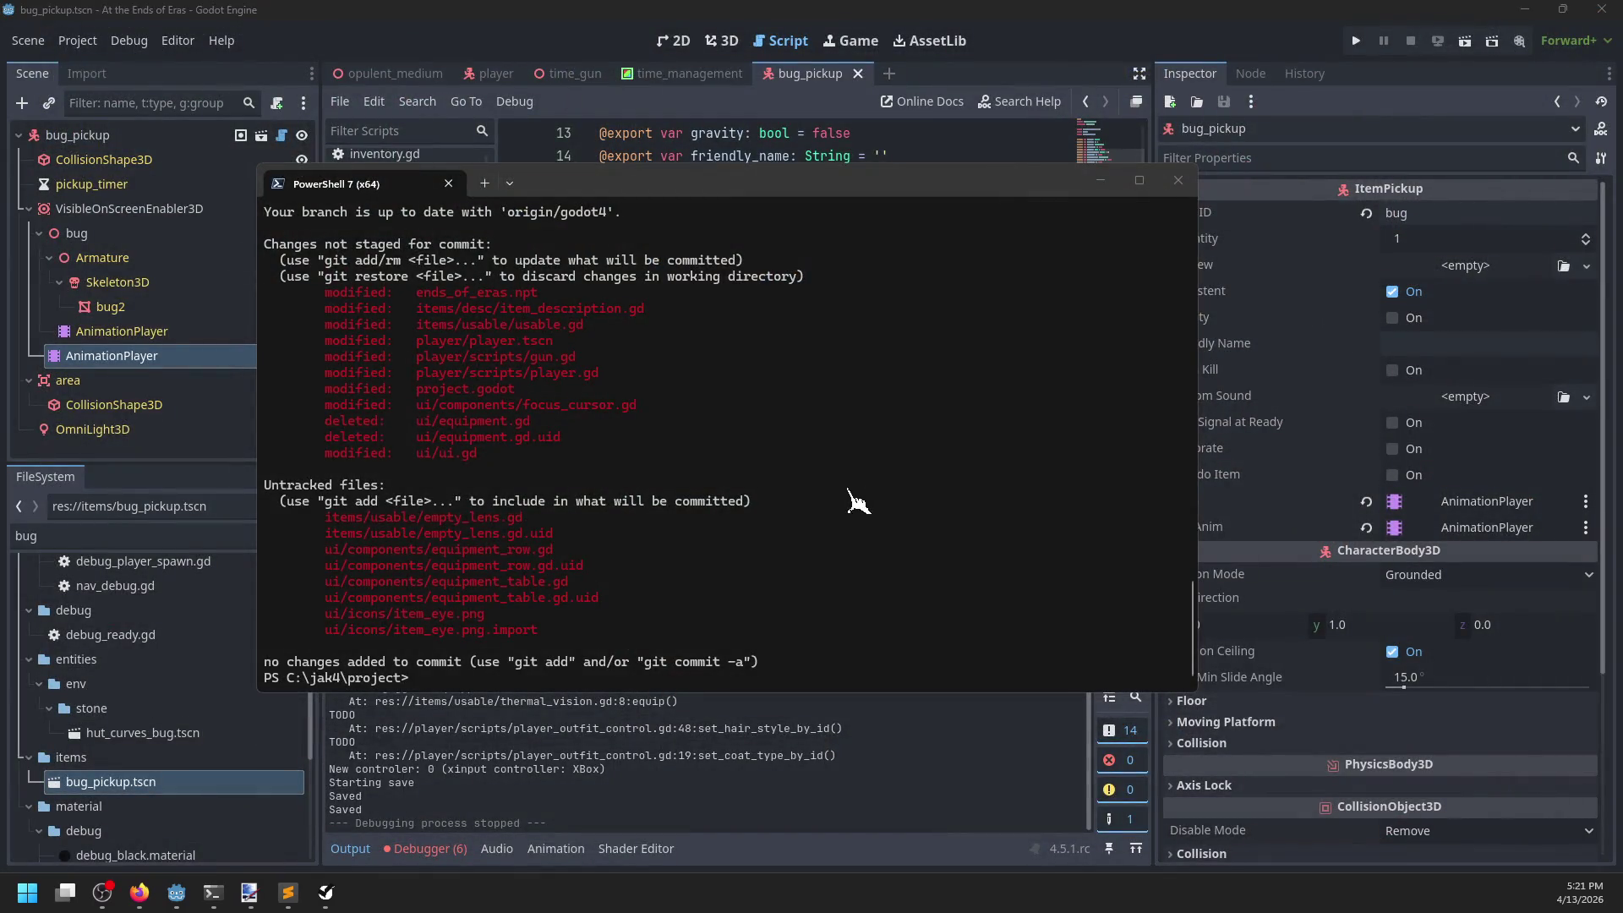
type("cd ../as")
Move into the ..\assets\ folder and confirm its git status is clean.
key("Return")
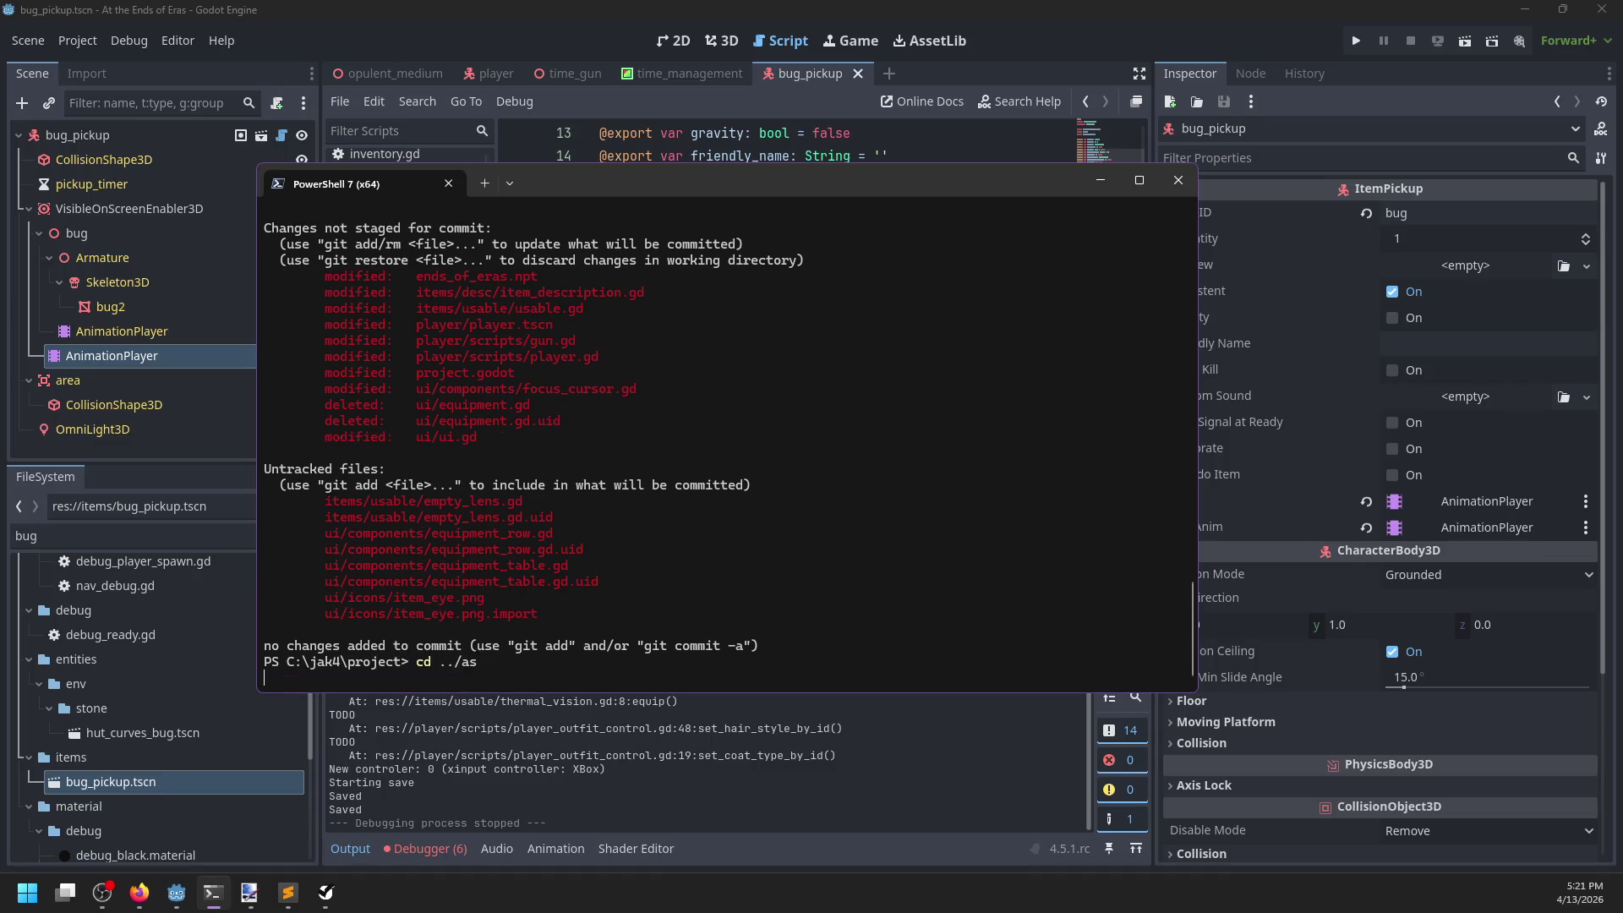
key("Up")
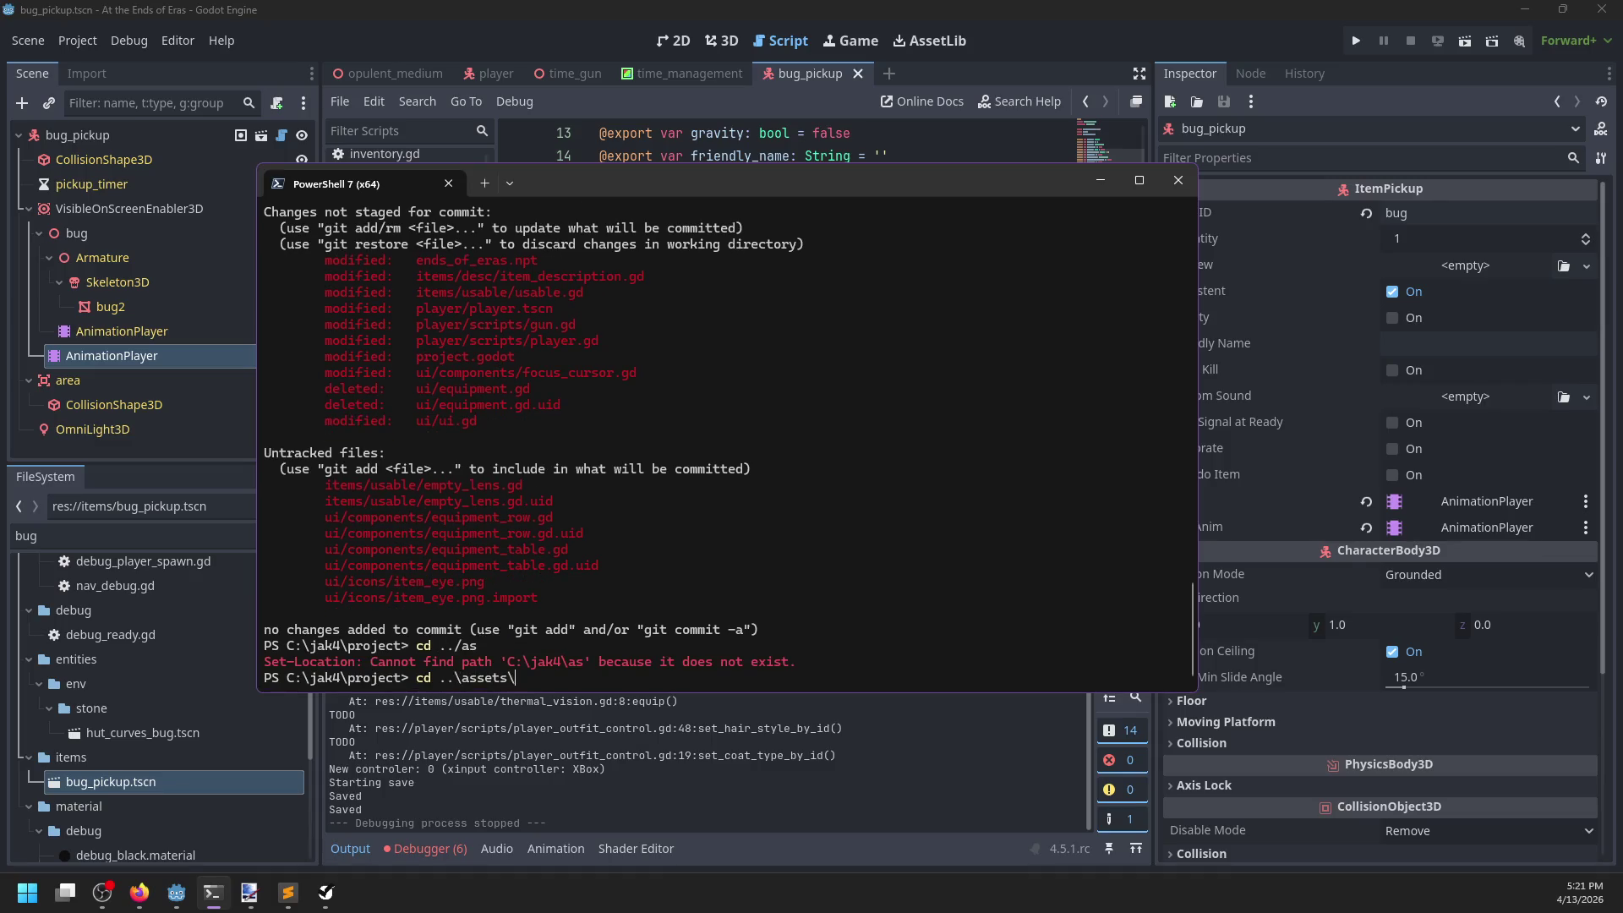
key("Return")
type("git status")
key("Return")
type("cd ../project")
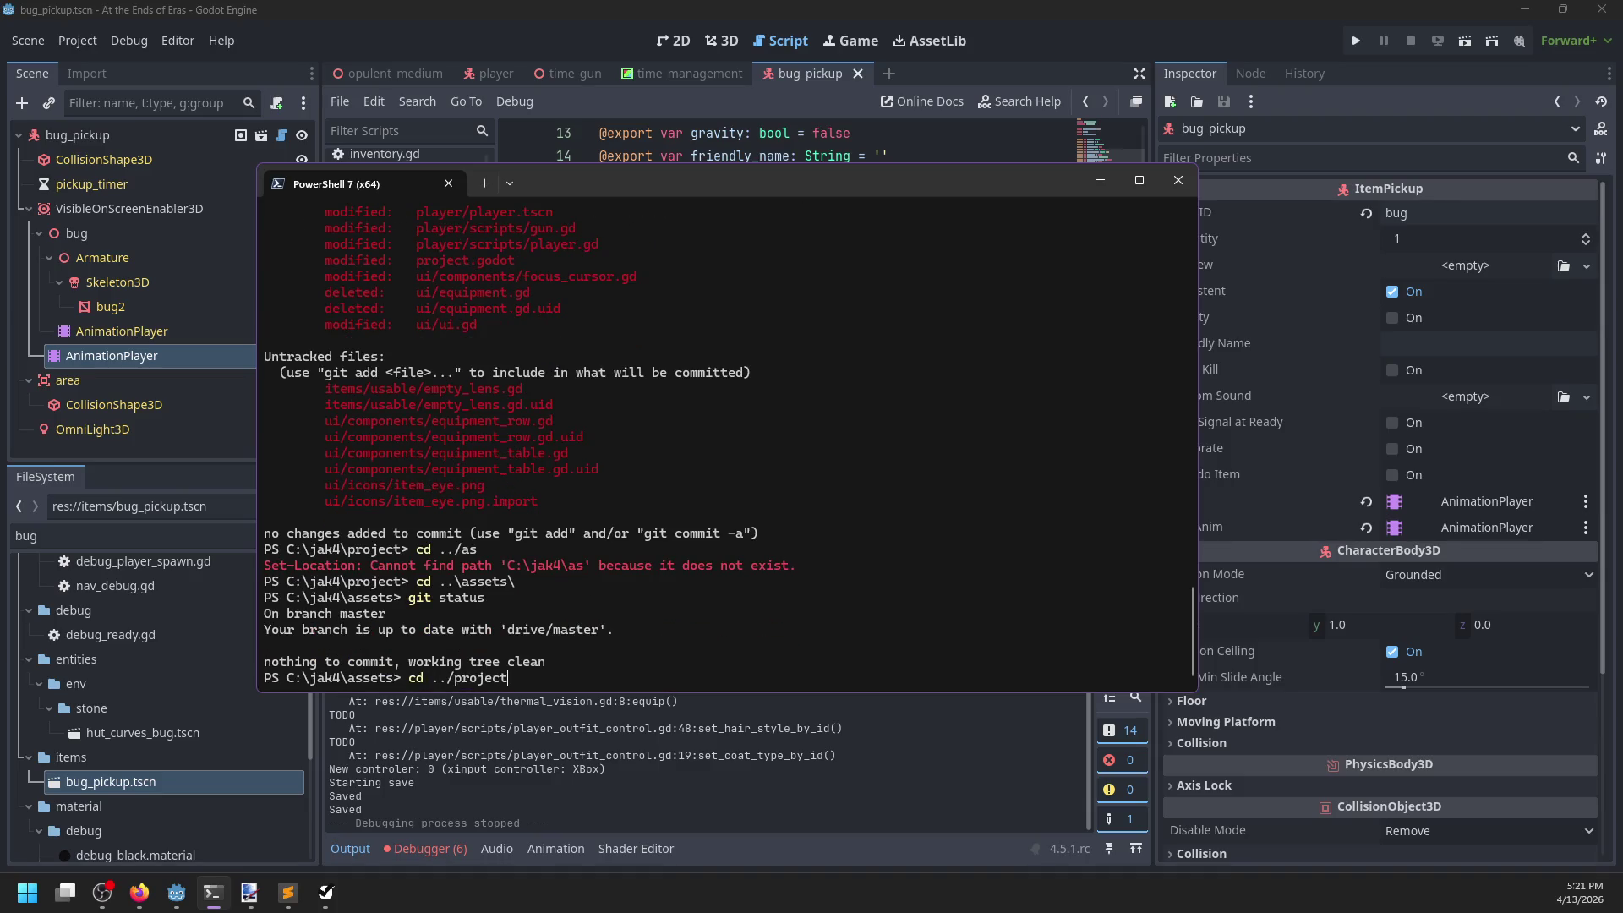
Back in the project folder, review its changes with git status and stage everything with git add.
key("Return")
key("Return")
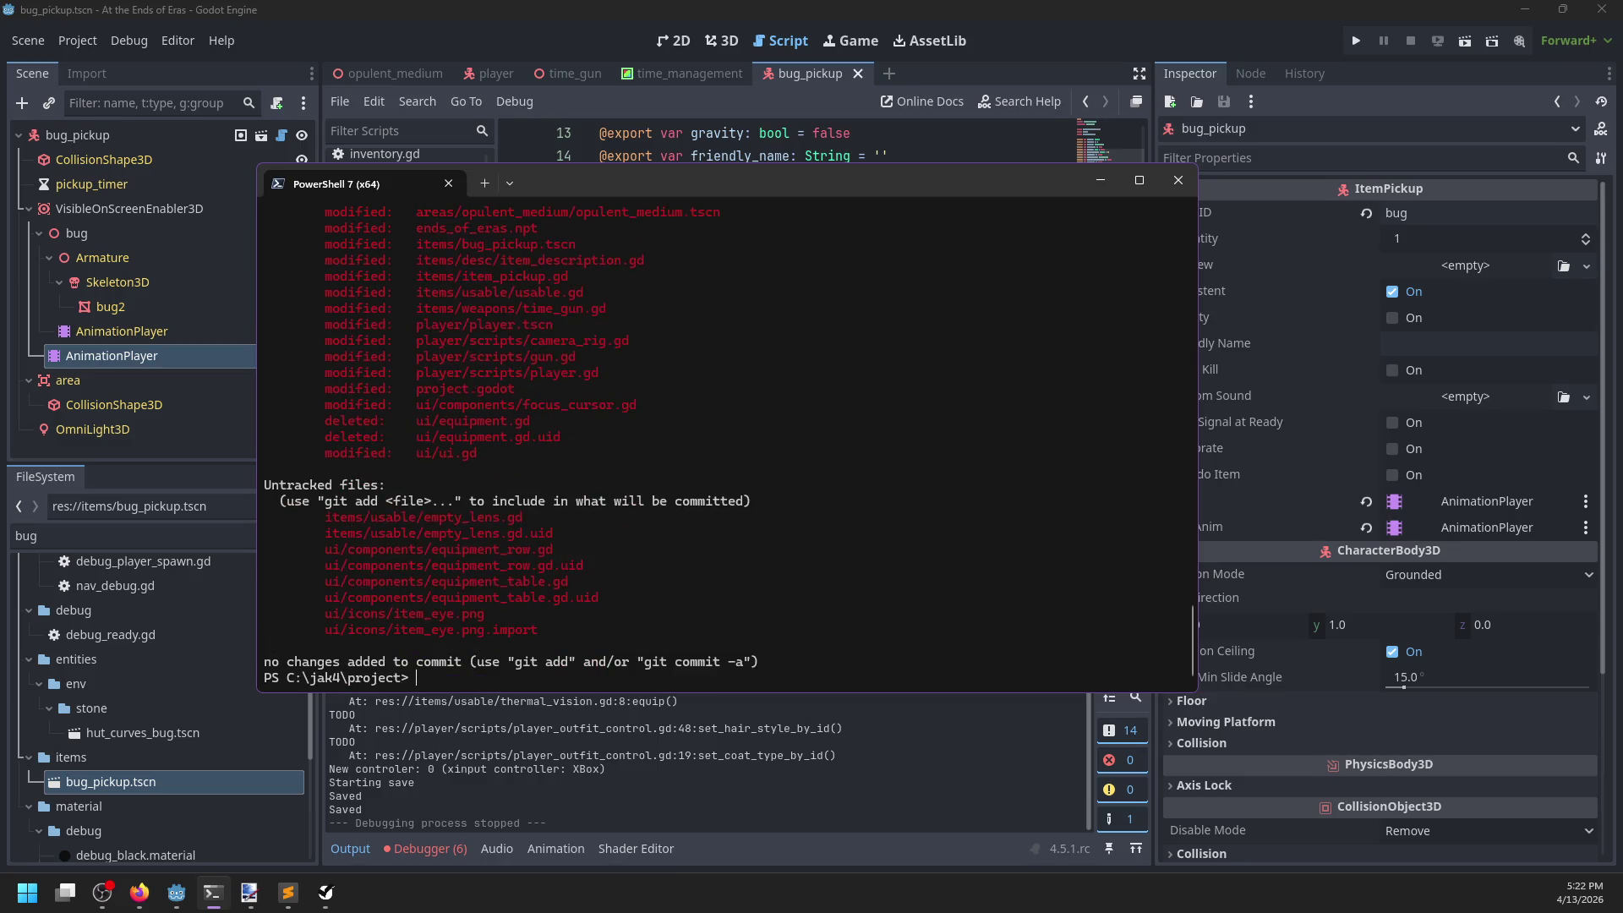
type("git add.")
key("Return")
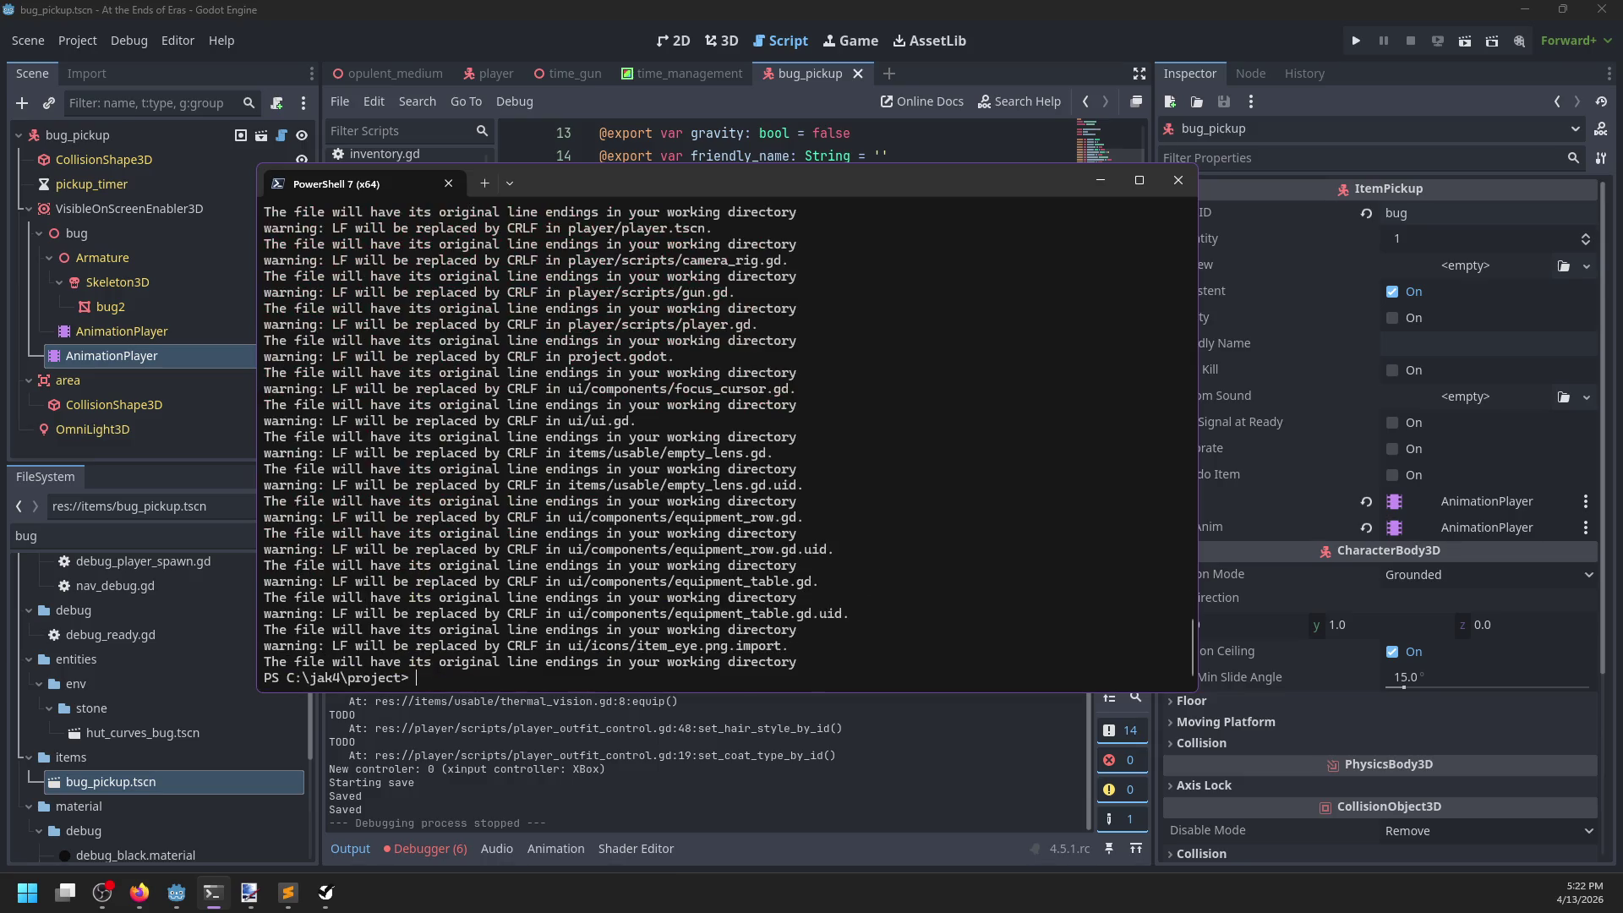